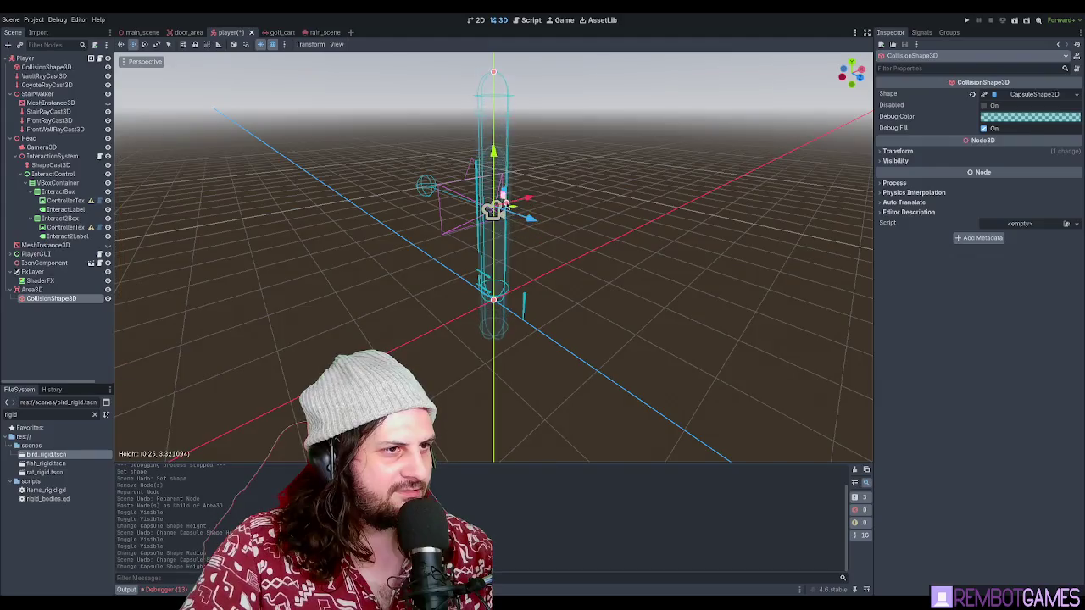
# - Resize the Area3D capsule collision shape to a height of about 3.32
pyautogui.moveTo(525, 169)
pyautogui.mouseDown()
pyautogui.moveTo(593, 218)
pyautogui.moveTo(581, 266)
pyautogui.mouseUp()
pyautogui.moveTo(494, 210); pyautogui.dragTo(496, 76)
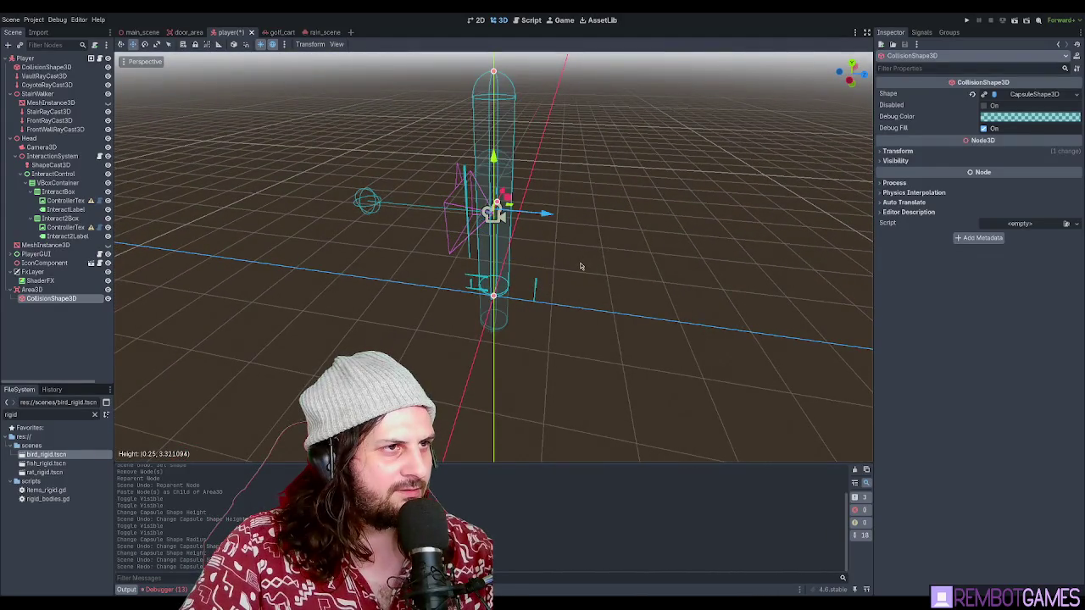
pyautogui.hotkey('ctrl', 'z')
pyautogui.moveTo(579, 263)
pyautogui.mouseDown()
pyautogui.moveTo(542, 257)
pyautogui.moveTo(563, 238)
pyautogui.mouseUp()
pyautogui.click(566, 241)
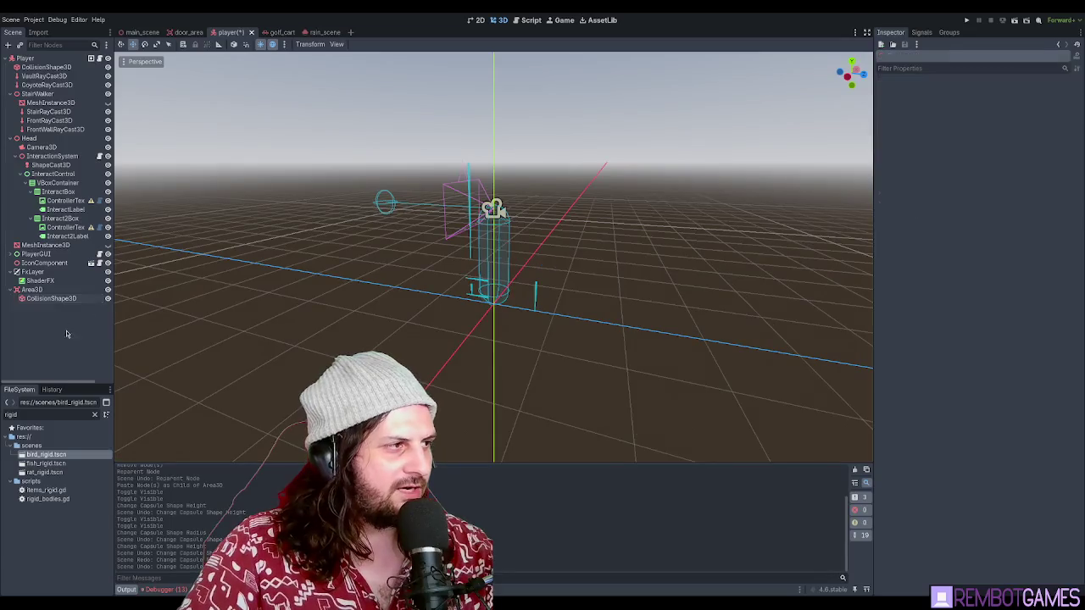
pyautogui.click(495, 255)
pyautogui.click(496, 254)
pyautogui.click(498, 256)
pyautogui.scroll(5, 590, 266)
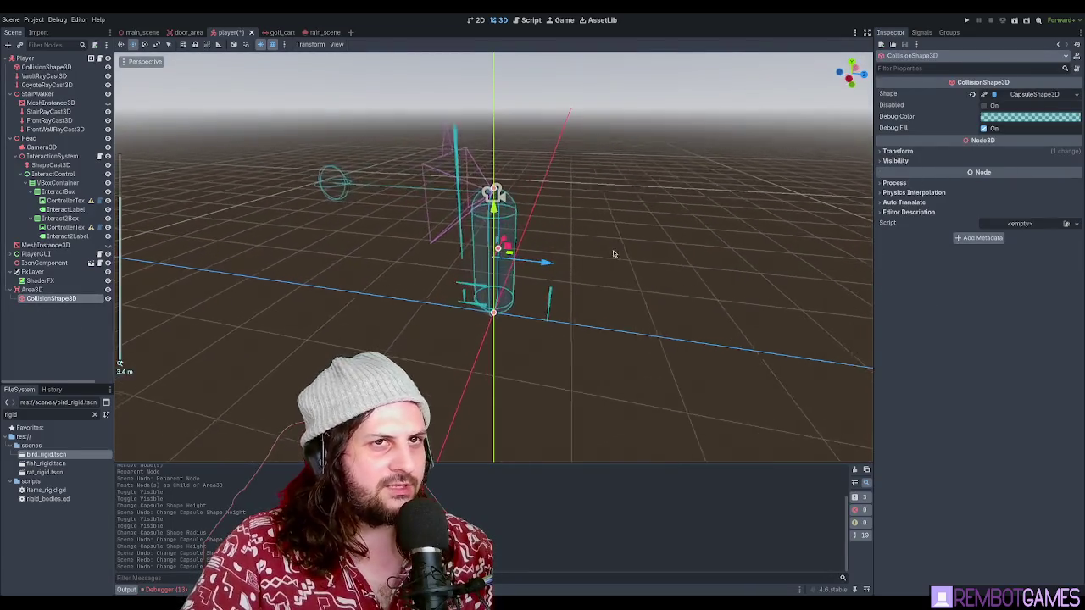
# - Save the player scene with the resized capsule shape
pyautogui.hotkey('ctrl', 's')
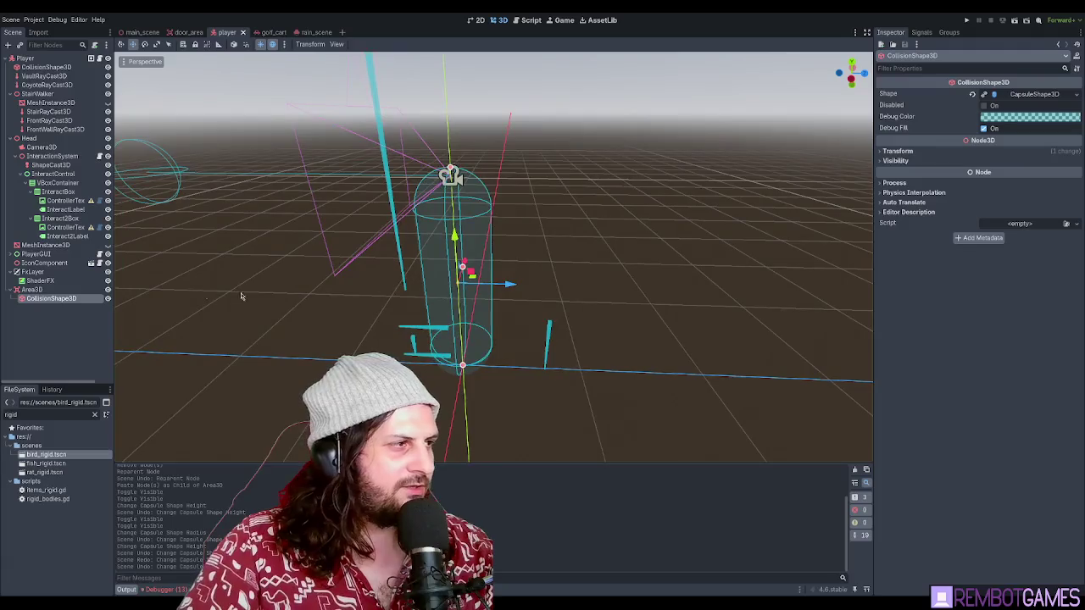
pyautogui.click(33, 289)
pyautogui.click(42, 297)
# - On the Area3D, turn off collision Layer 1 and Mask 1, and turn on Mask 17
pyautogui.click(32, 289)
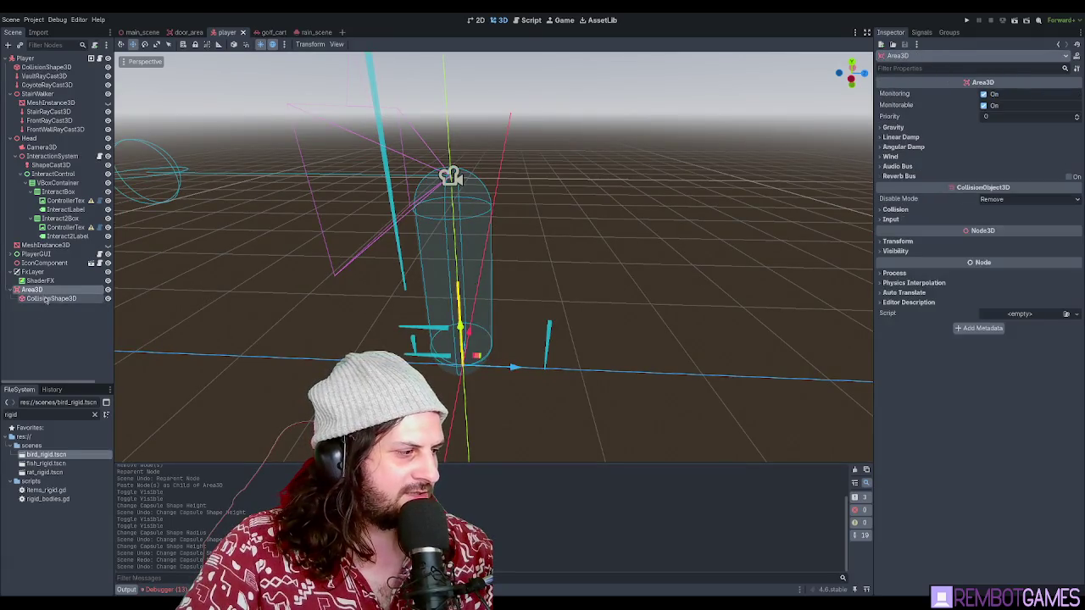
pyautogui.click(43, 296)
pyautogui.click(40, 291)
pyautogui.click(40, 291)
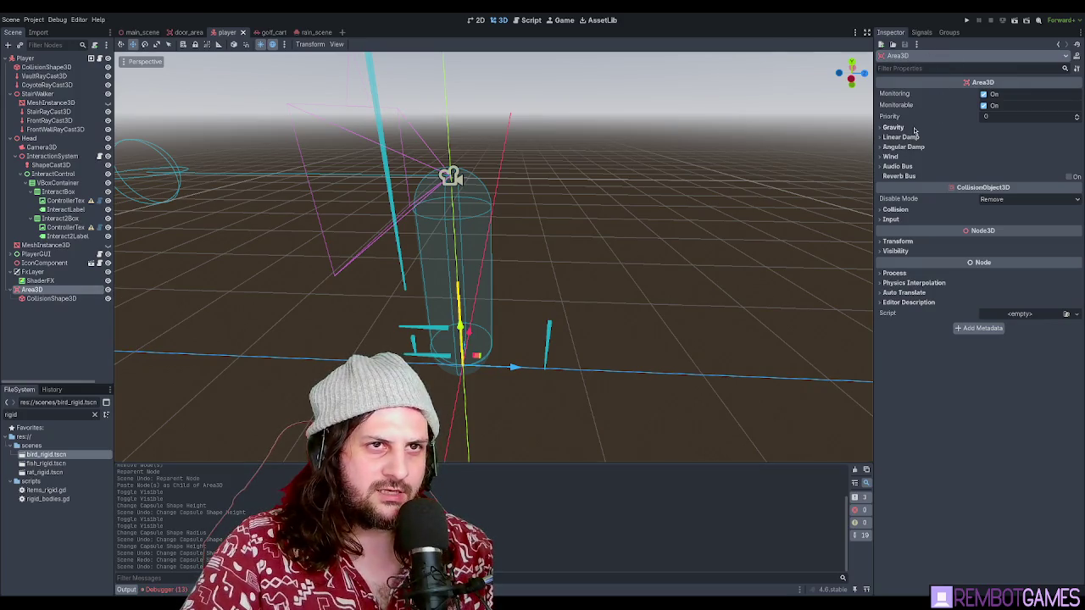
pyautogui.click(917, 208)
pyautogui.click(887, 234)
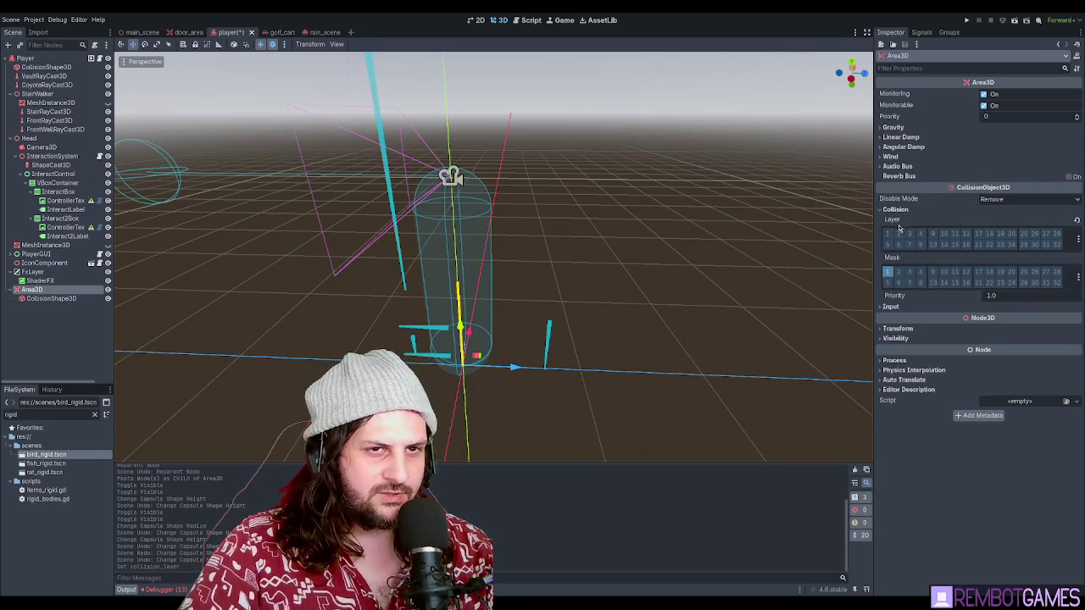
pyautogui.click(888, 271)
pyautogui.click(978, 271)
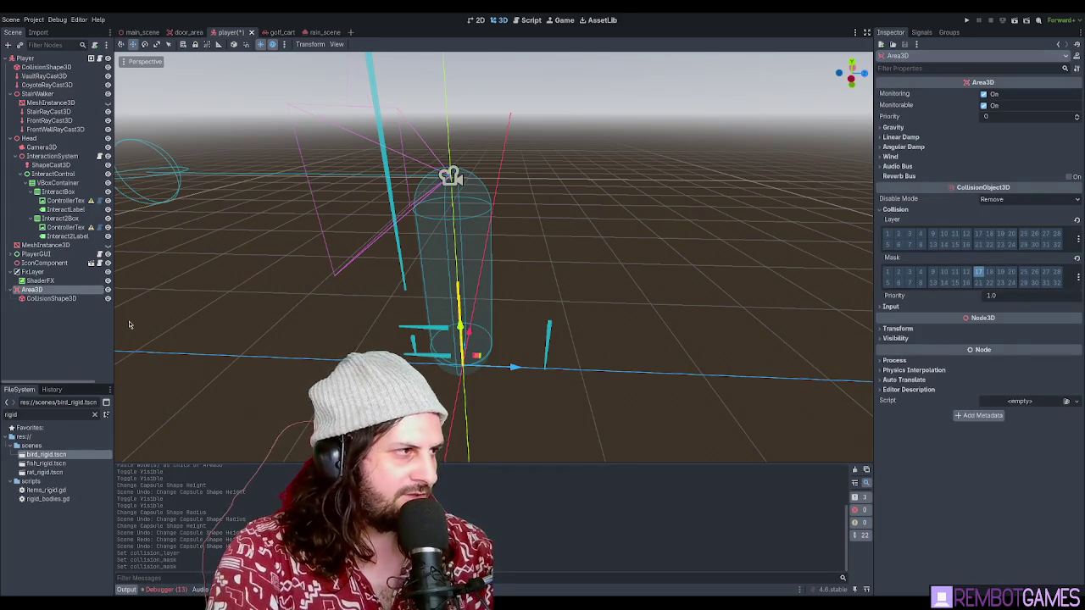
# - Confirm the name ZoneDetectArea and save the player scene
pyautogui.press('Return')
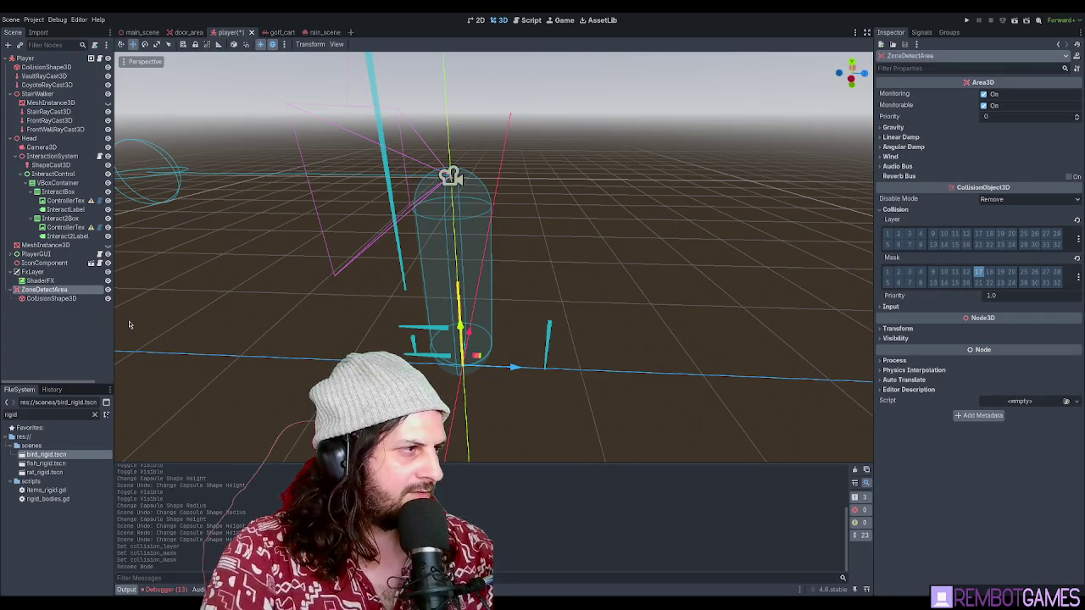
pyautogui.click(51, 299)
pyautogui.click(52, 310)
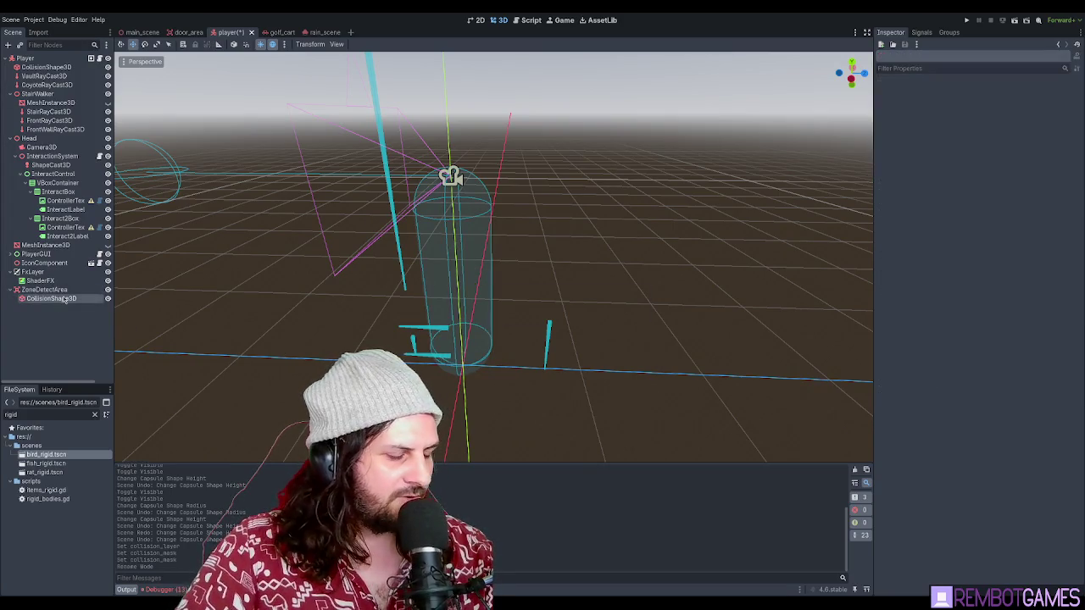
pyautogui.hotkey('ctrl', 's')
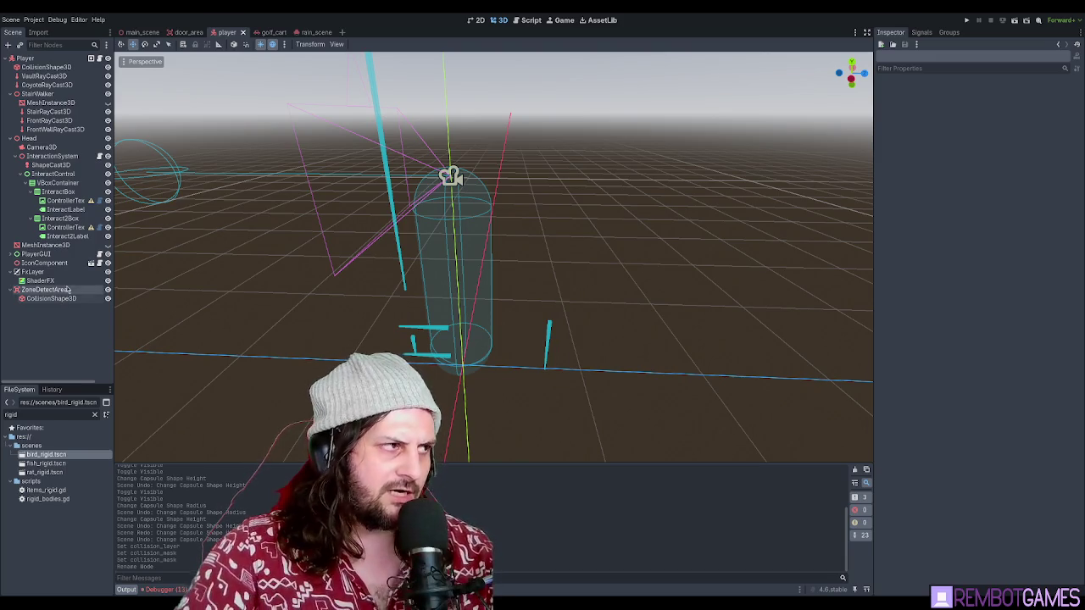
# - Reselect ZoneDetectArea and make sure Mask 17 is enabled
pyautogui.click(66, 298)
pyautogui.click(68, 290)
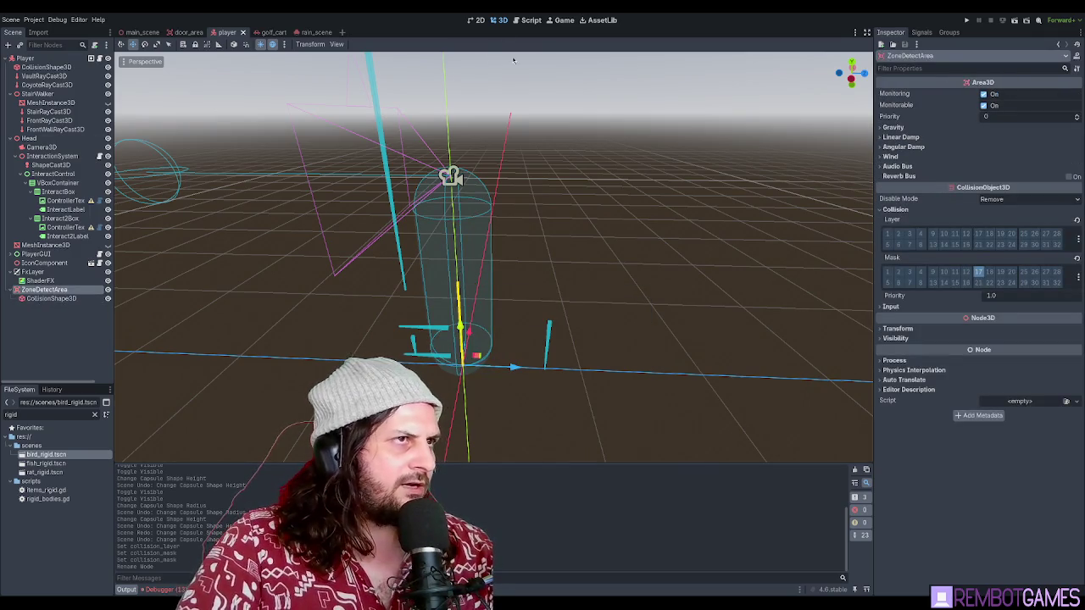
pyautogui.click(981, 273)
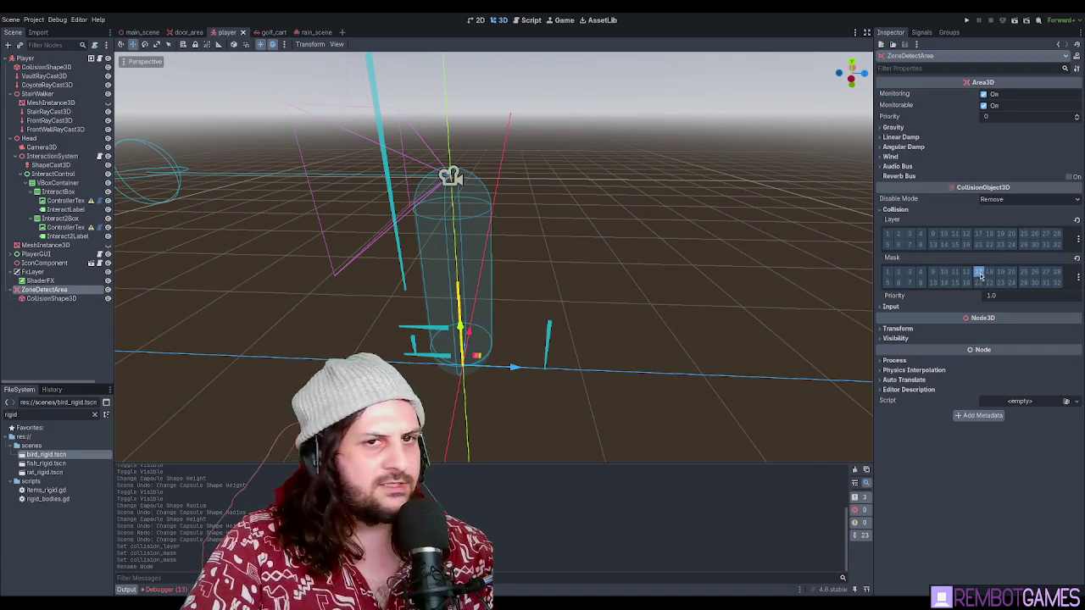
# - Open player.gd and delete the trailing blank lines at the end of the file
pyautogui.click(532, 18)
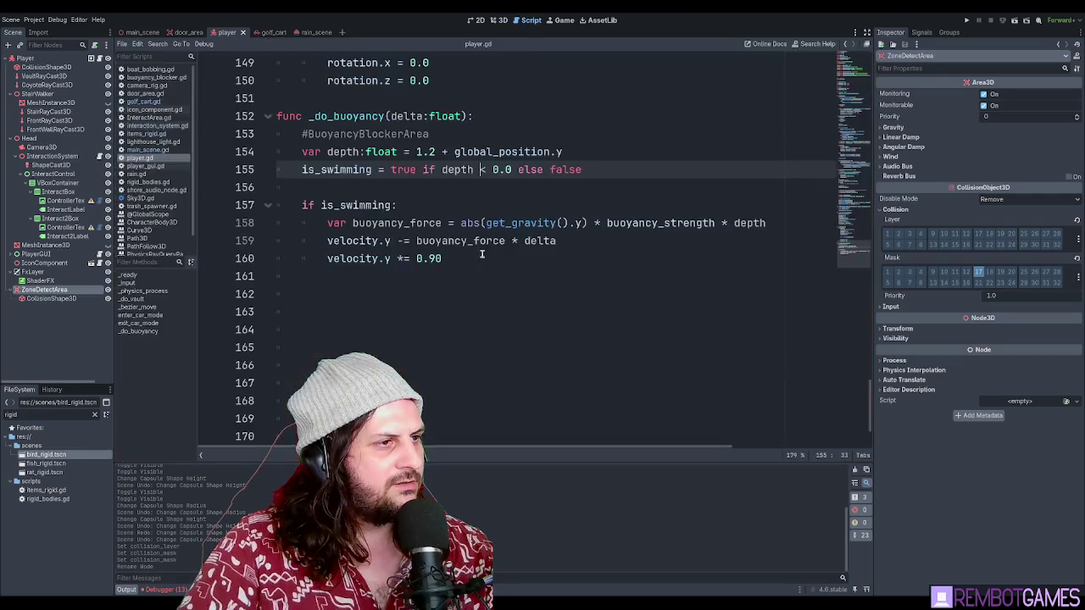
pyautogui.click(502, 406)
pyautogui.scroll(-3, 489, 351)
pyautogui.hotkey('ctrl', 'End')
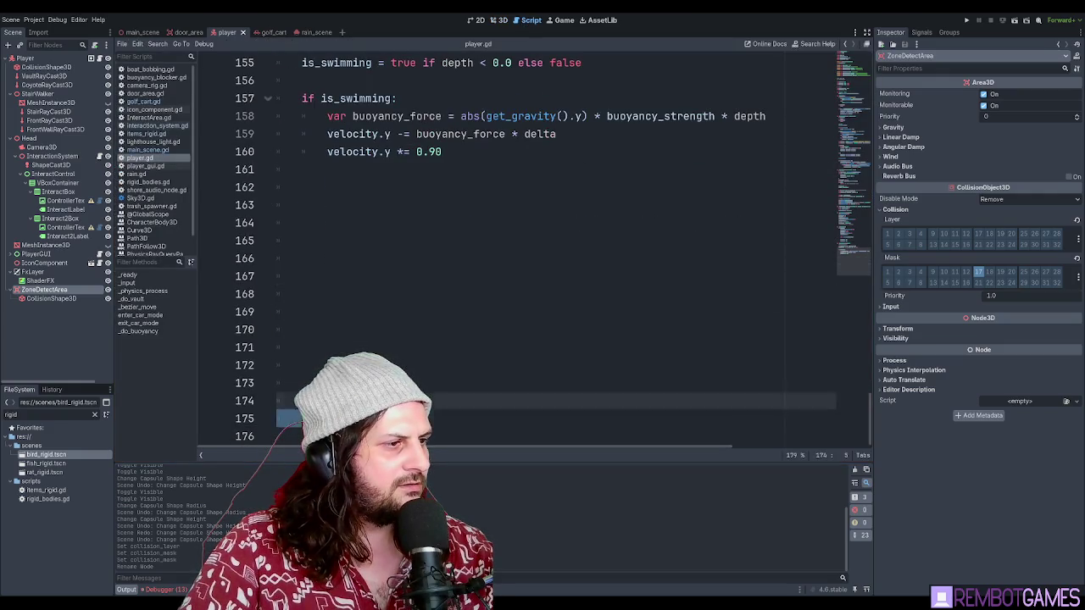
pyautogui.press('BackSpace')
pyautogui.press('BackSpace')
pyautogui.press('BackSpace')
pyautogui.hotkey('ctrl', 'shift', 'End')
pyautogui.press('BackSpace')
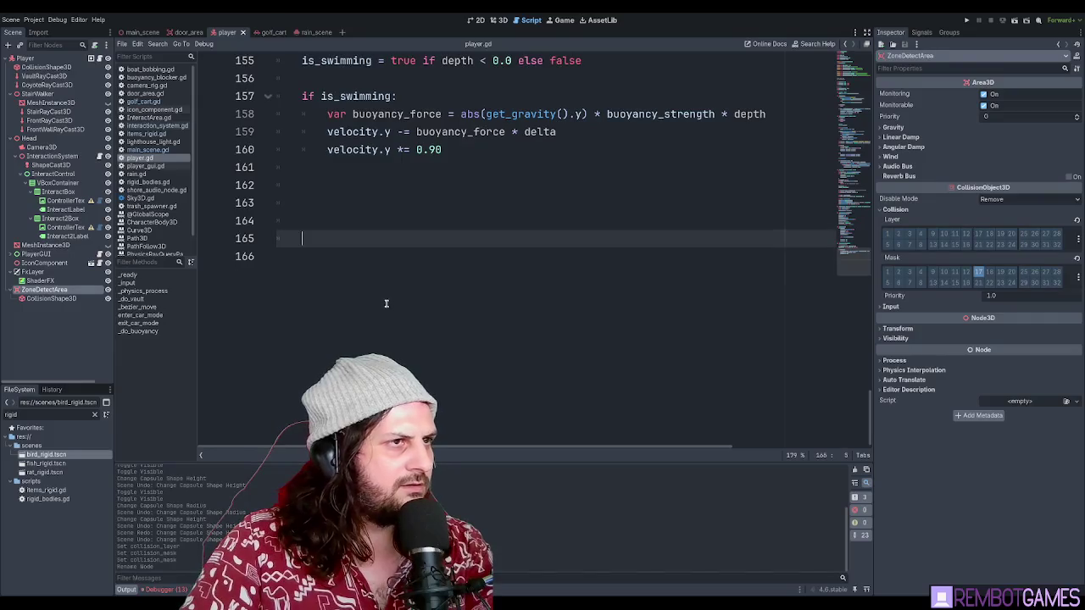
pyautogui.scroll(6, 390, 314)
pyautogui.scroll(-4, 401, 298)
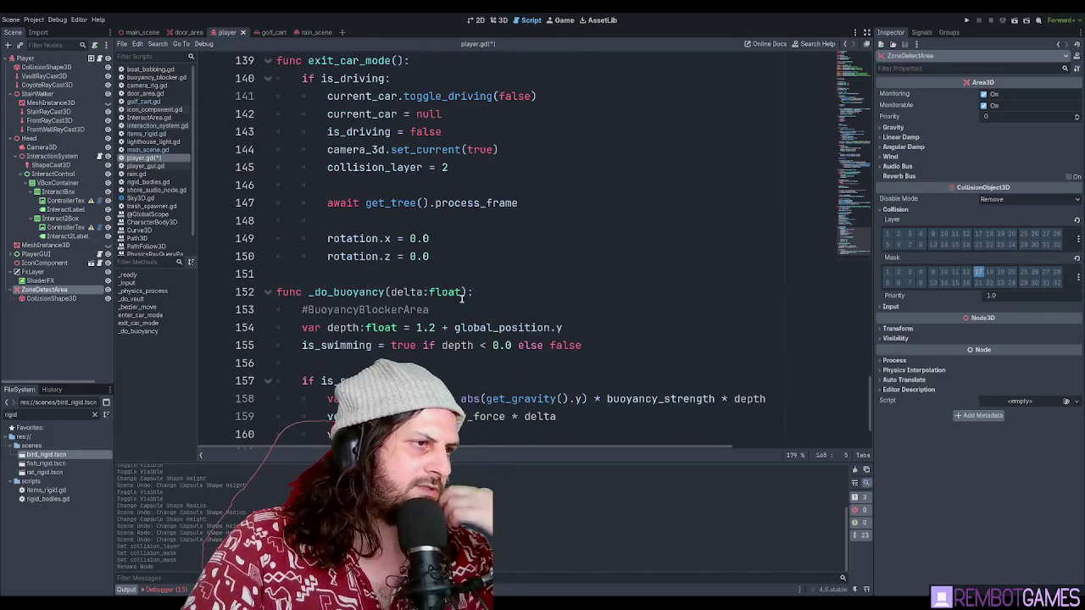
pyautogui.doubleClick(415, 307)
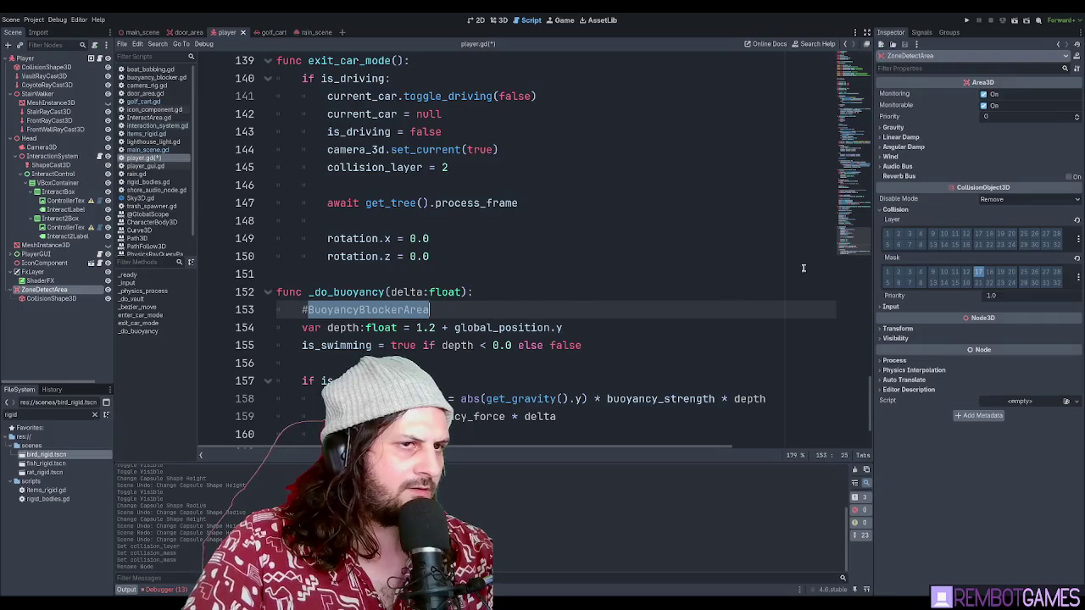
pyautogui.moveTo(873, 234); pyautogui.dragTo(848, 58)
pyautogui.scroll(-5, 618, 222)
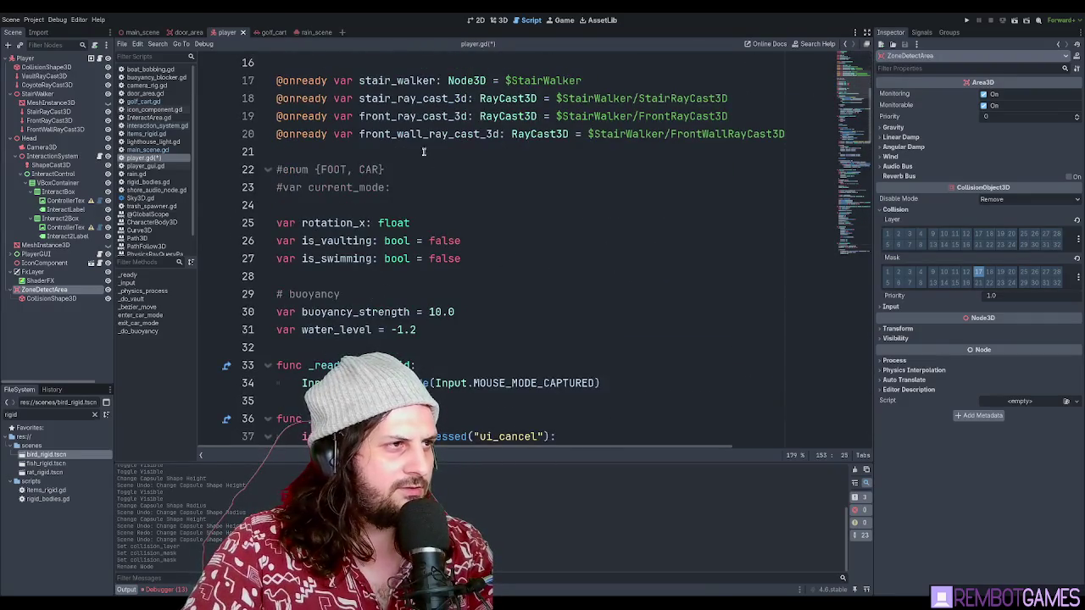
pyautogui.click(383, 146)
pyautogui.press('Return')
pyautogui.press('Return')
pyautogui.press('Up')
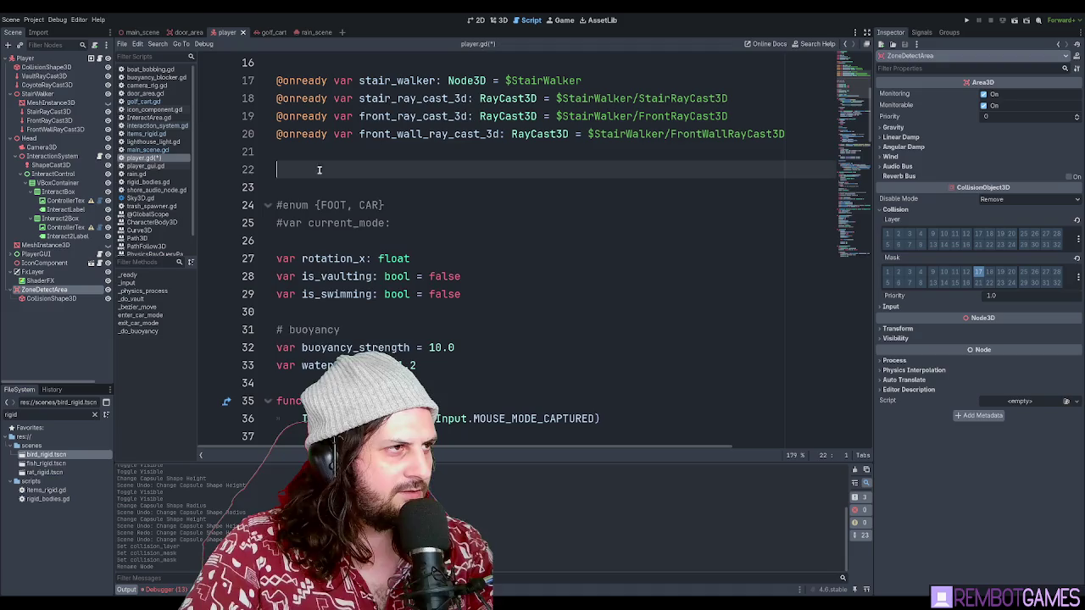
pyautogui.moveTo(44, 289)
pyautogui.mouseDown()
pyautogui.moveTo(80, 286)
pyautogui.moveTo(356, 170)
pyautogui.mouseUp()
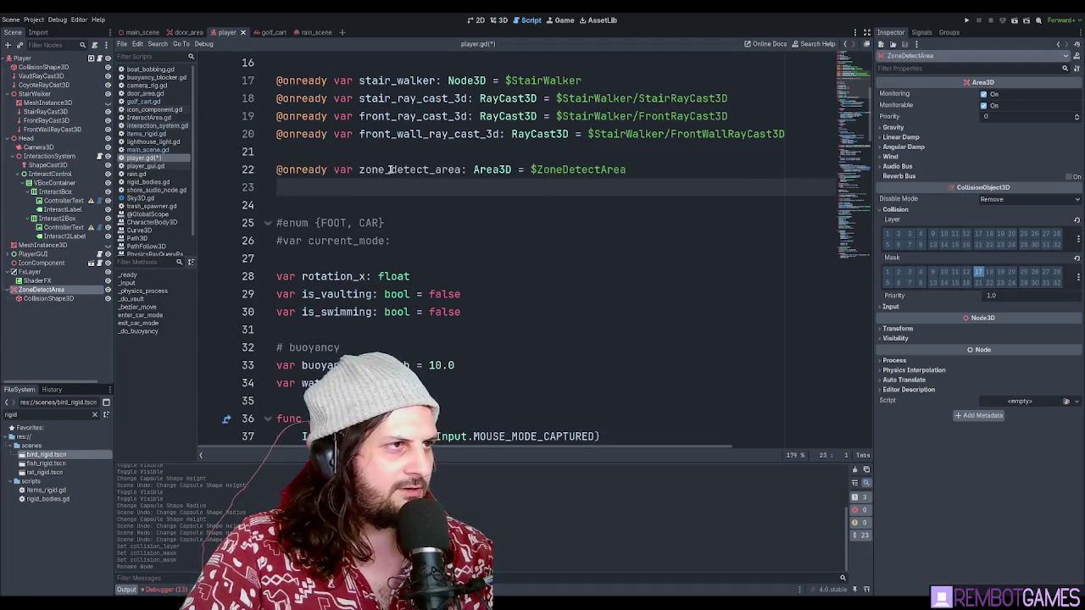
# - Start an if statement on zone_detect_area at the top of _do_buoyancy
pyautogui.moveTo(854, 85); pyautogui.dragTo(855, 253)
pyautogui.click(523, 364)
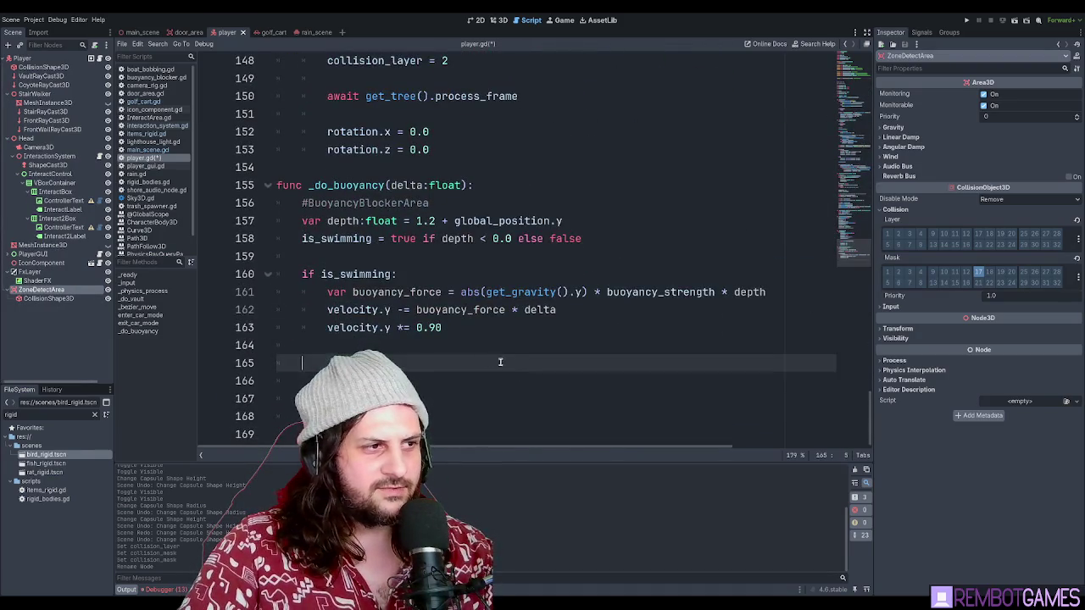
pyautogui.click(379, 255)
pyautogui.click(481, 205)
pyautogui.click(556, 188)
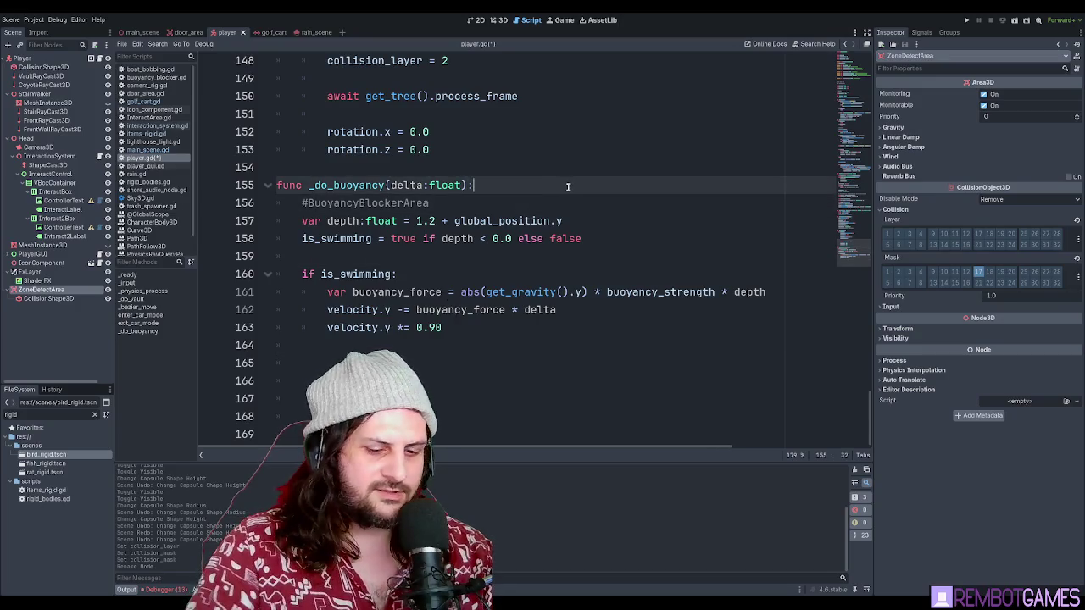
pyautogui.press('Return')
pyautogui.press('Return')
pyautogui.press('Up')
pyautogui.write('zone_detect_area')
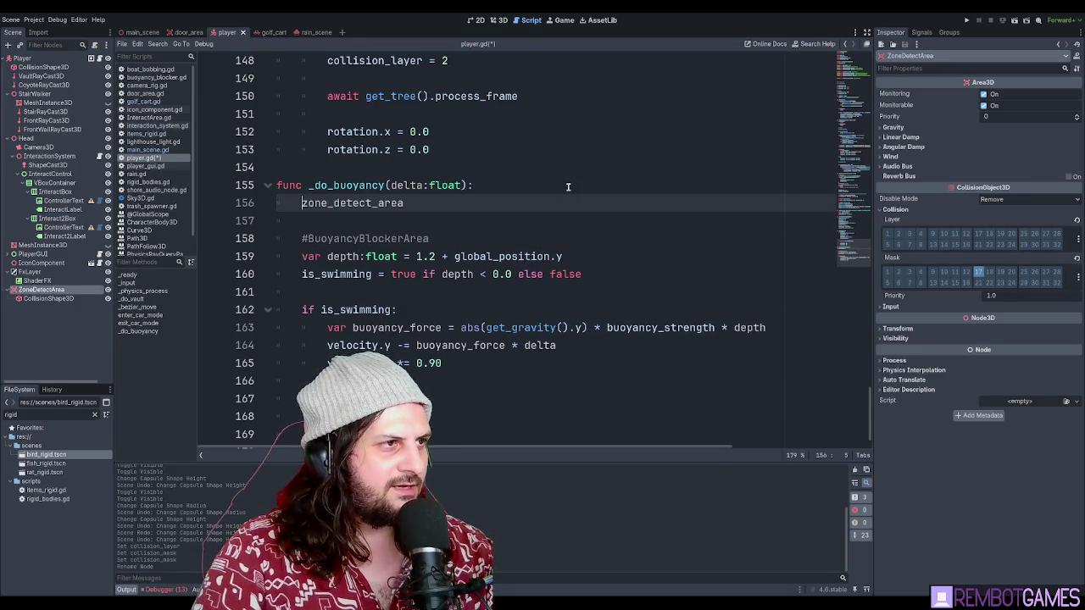
pyautogui.write('if')
# - Remove the stray .is_coll and jump to zone_detect_area's declaration on line 22
pyautogui.press('End')
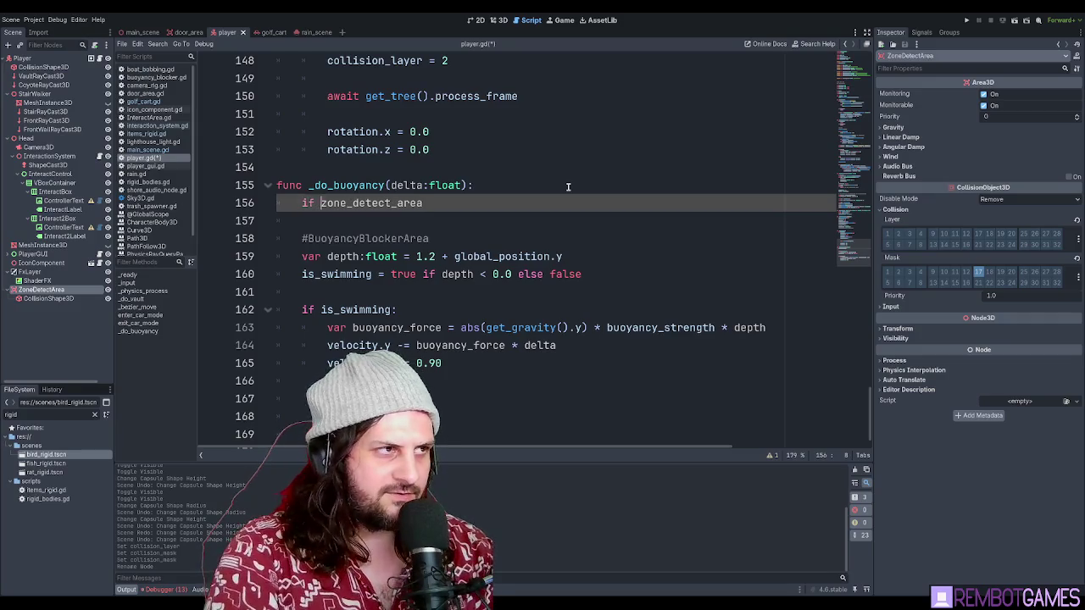
pyautogui.write('is_coll')
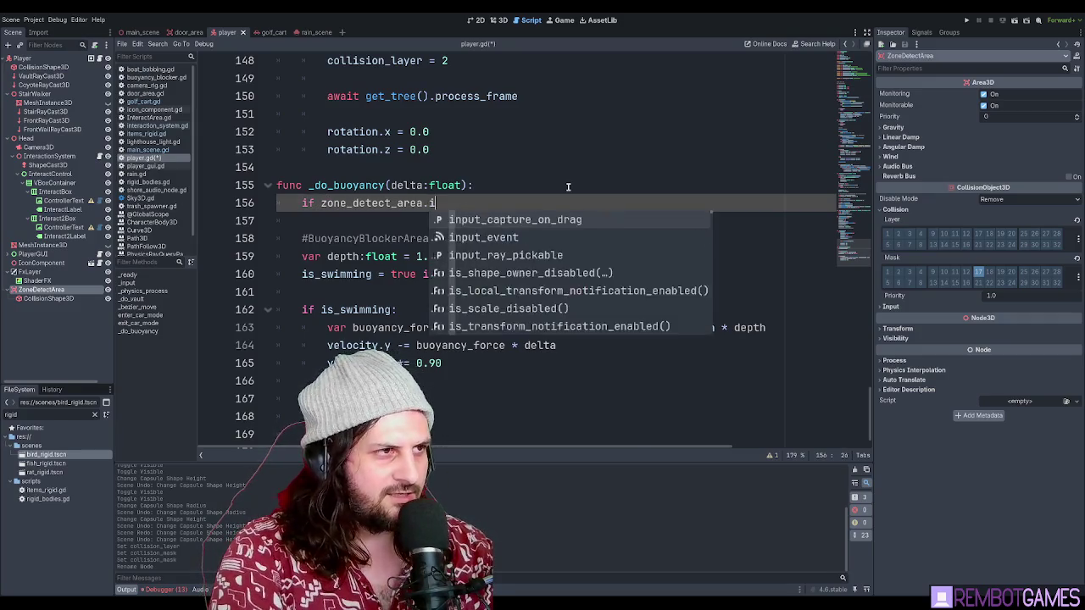
pyautogui.press('BackSpace')
pyautogui.press('BackSpace')
pyautogui.press('BackSpace')
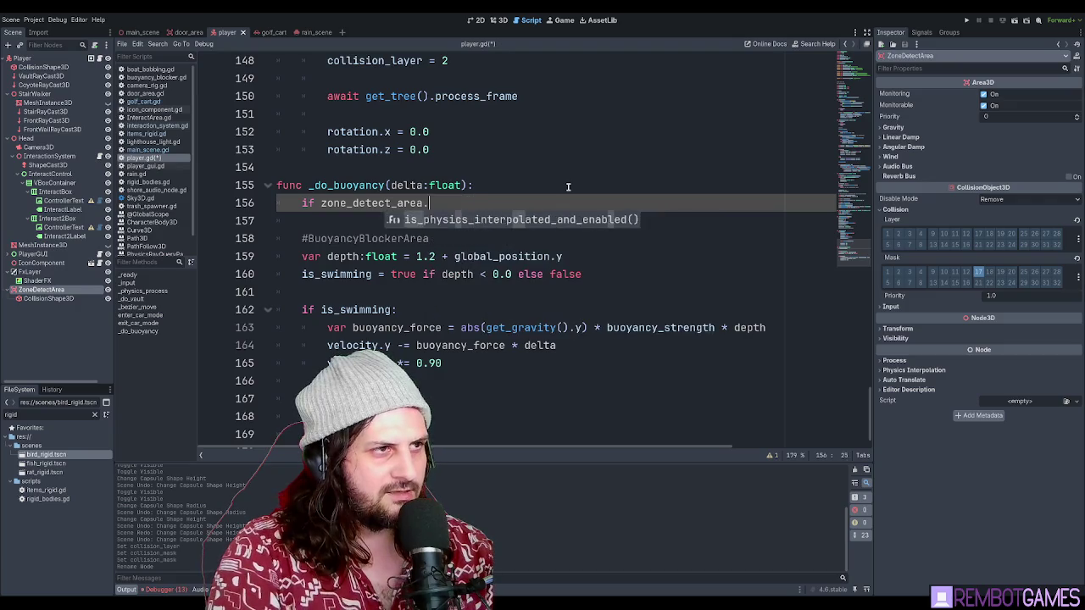
pyautogui.keyDown('ctrl'); pyautogui.click(380, 201); pyautogui.keyUp('ctrl')
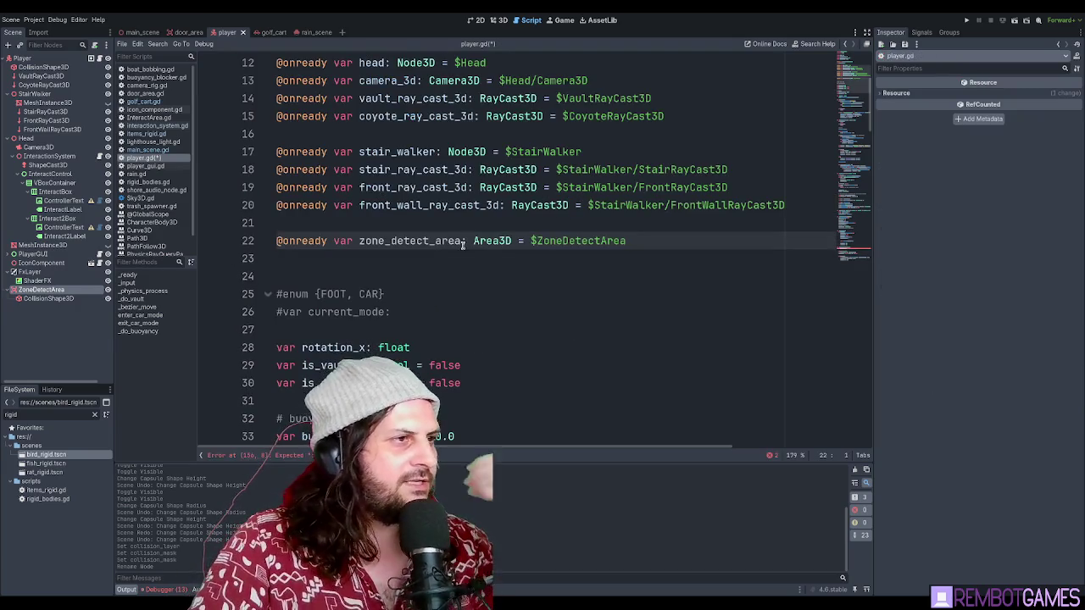
# - Look up get_overlapping_areas() in the Area3D class reference Methods list
pyautogui.click(499, 241)
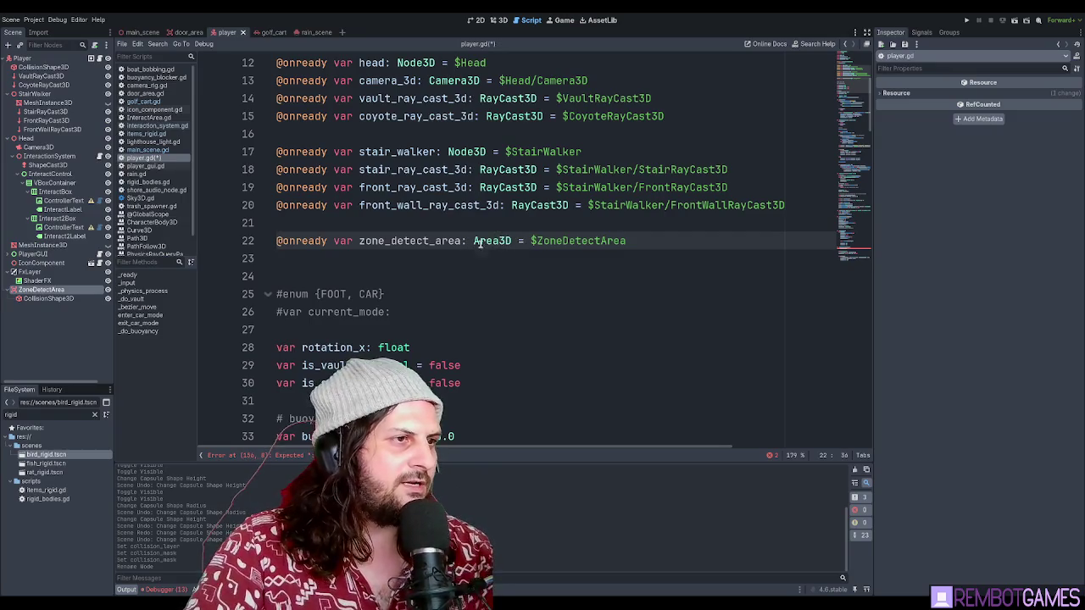
pyautogui.keyDown('ctrl'); pyautogui.click(497, 241); pyautogui.keyUp('ctrl')
pyautogui.scroll(-5, 472, 254)
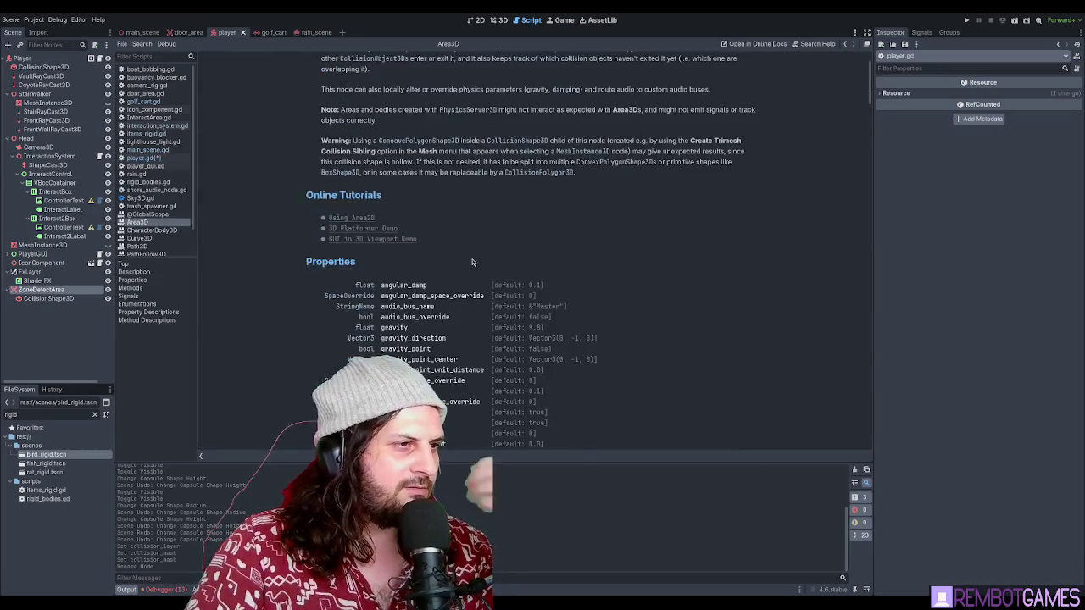
pyautogui.scroll(-3, 472, 255)
pyautogui.scroll(-2, 472, 254)
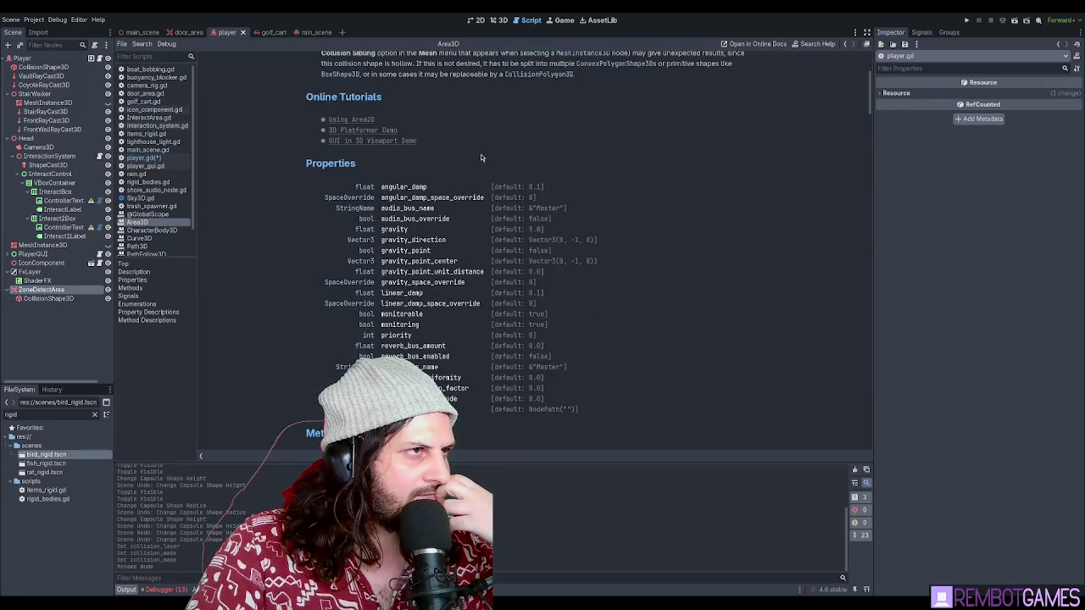
pyautogui.scroll(-5, 480, 157)
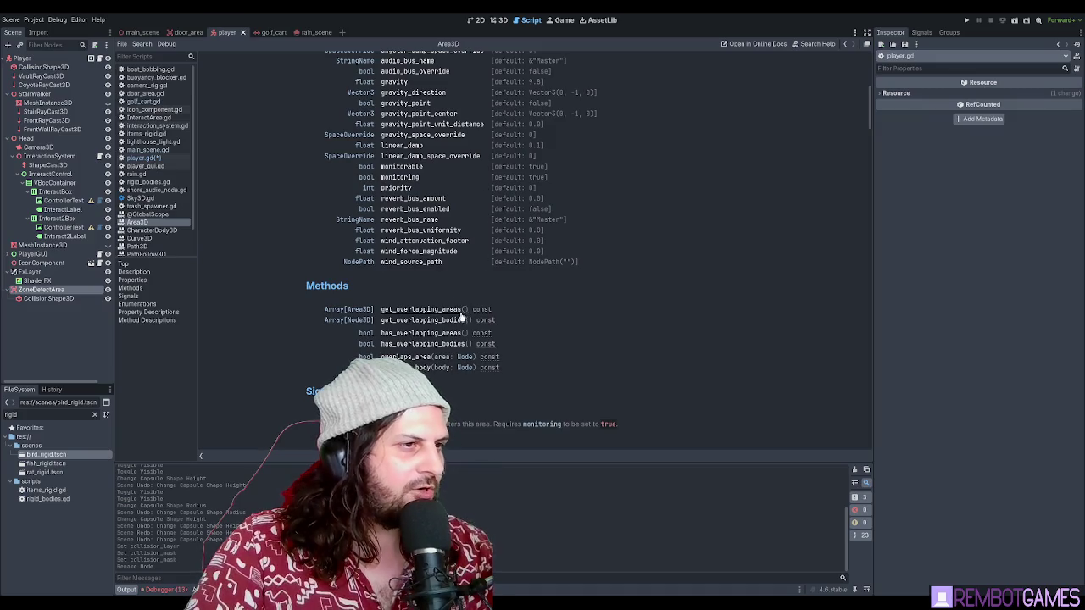
pyautogui.moveTo(471, 310); pyautogui.dragTo(380, 310)
pyautogui.click(594, 315)
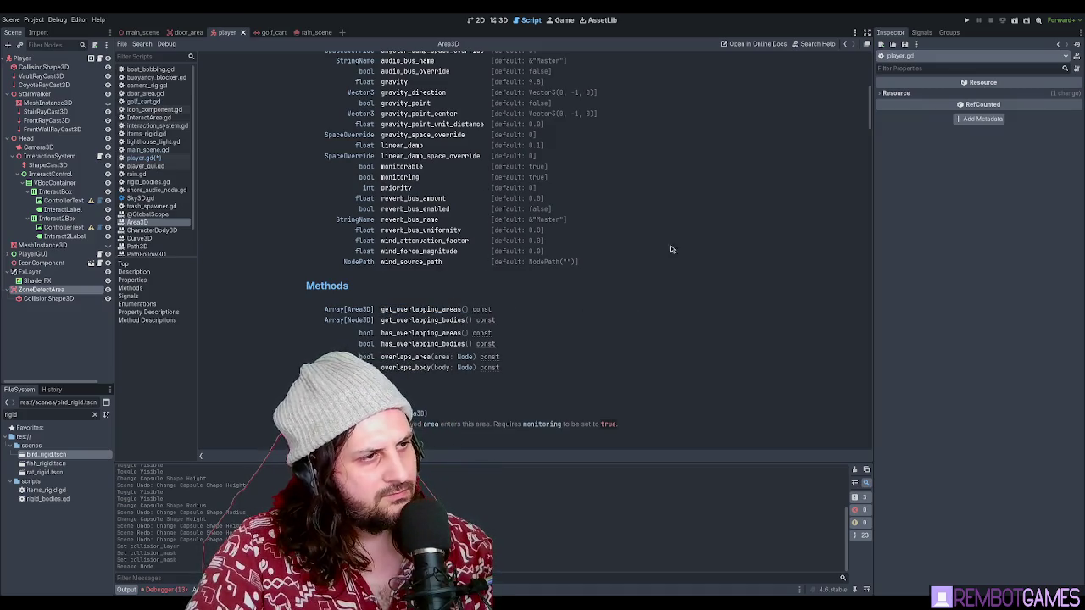
pyautogui.hotkey('alt', 'Left')
# - Expand ZoneDetectArea's Gravity, Linear Damp, Angular Damp, Wind and Audio Bus sections
pyautogui.click(42, 290)
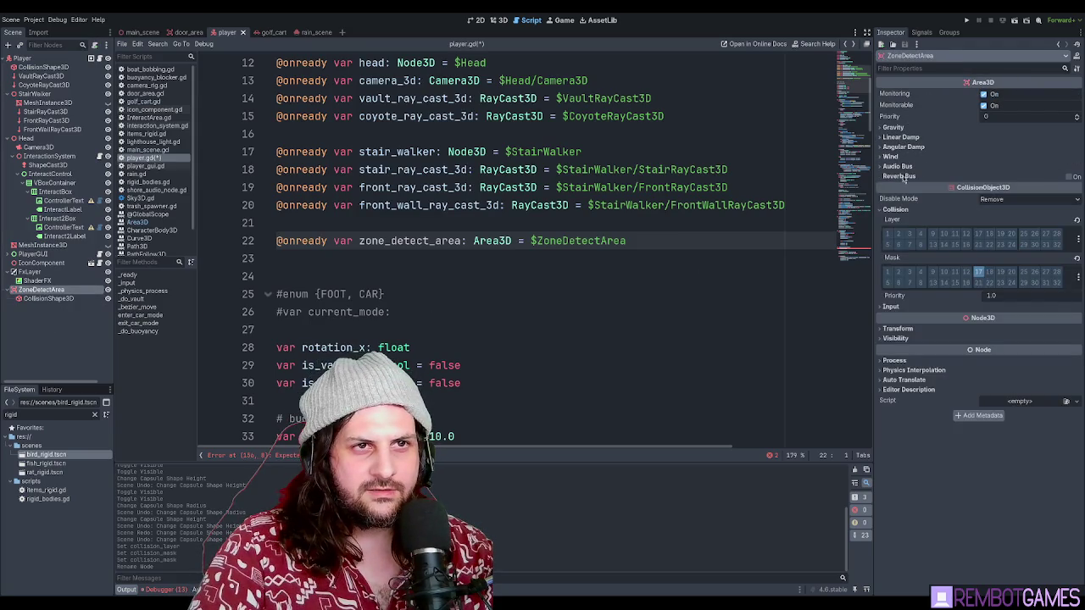
pyautogui.click(901, 129)
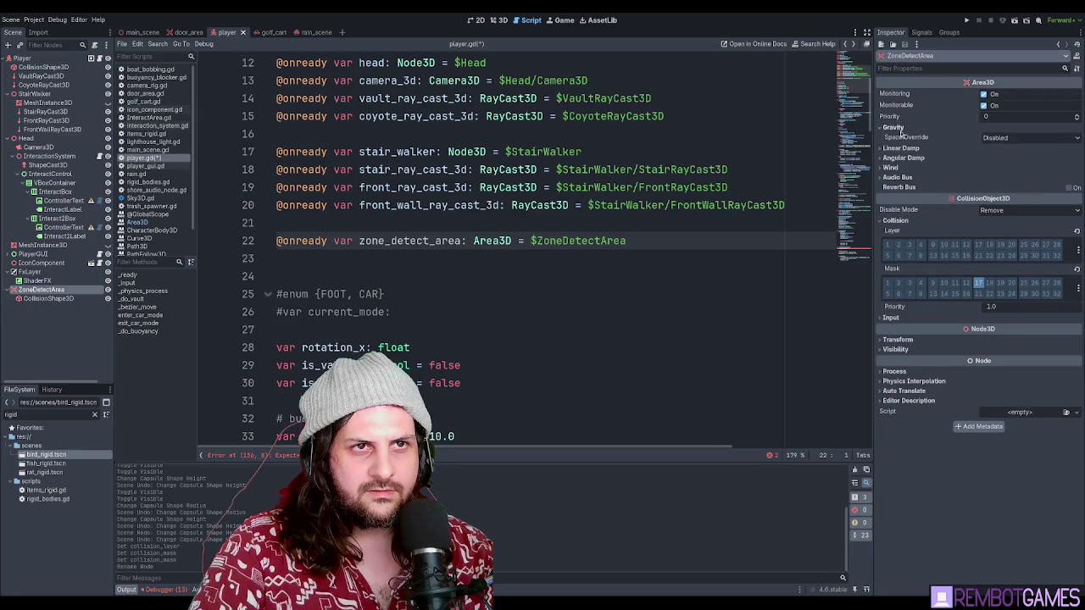
pyautogui.click(905, 149)
pyautogui.click(902, 170)
pyautogui.click(892, 189)
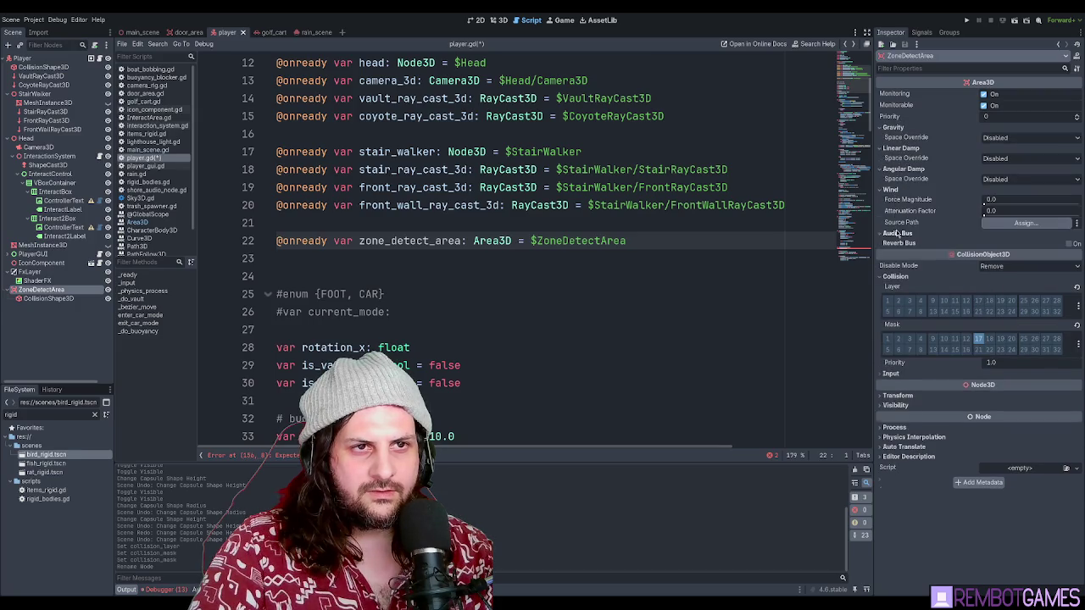
pyautogui.click(896, 234)
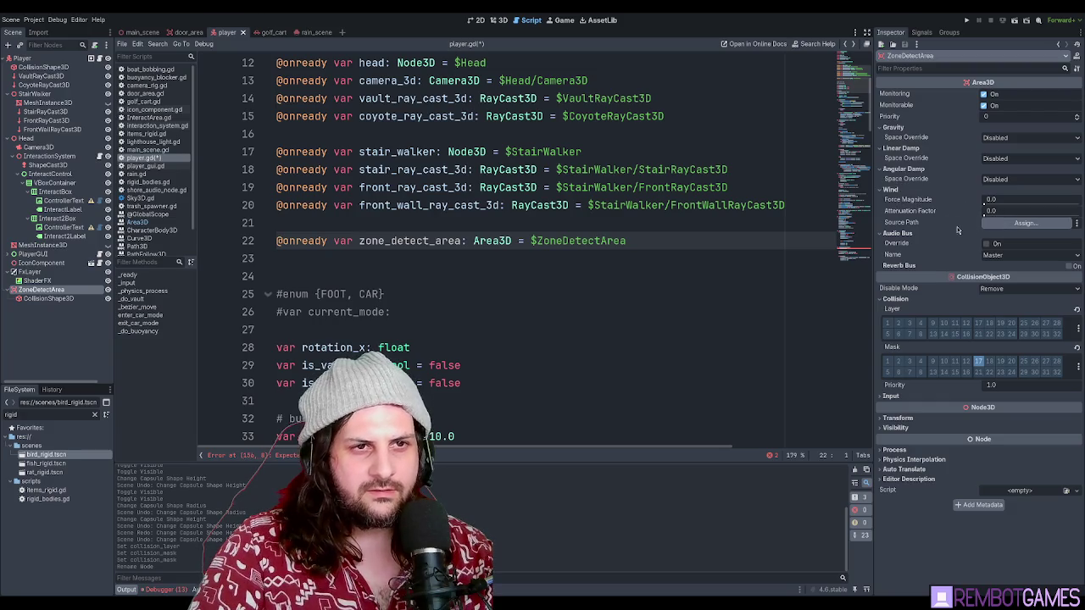
pyautogui.click(601, 309)
pyautogui.scroll(-20, 601, 308)
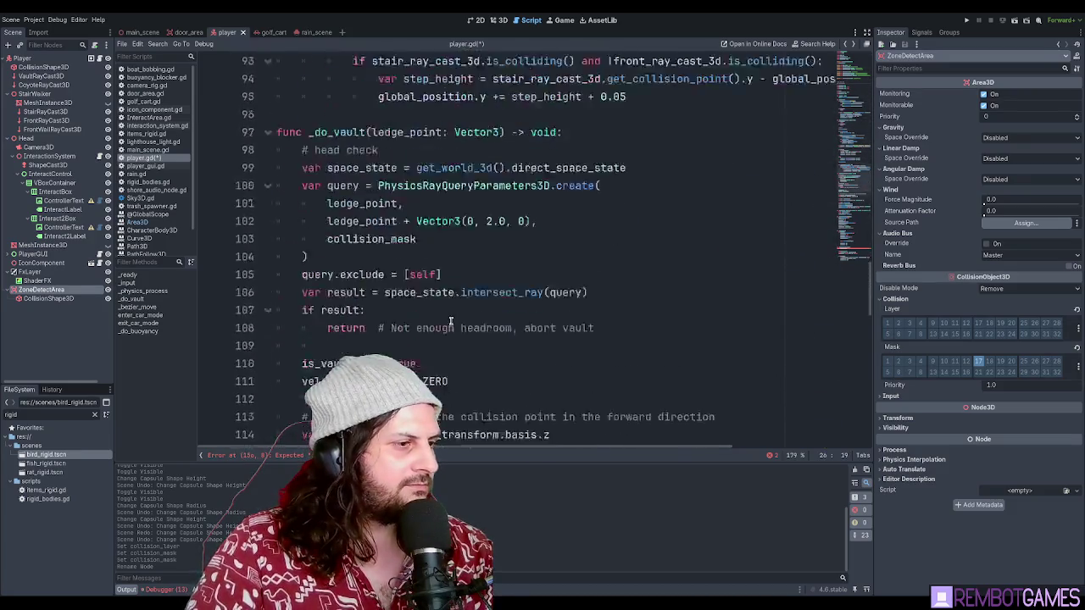
# - Complete zone_detect_area.get_overlapping_areas() on line 156 and check its documentation
pyautogui.scroll(-19, 451, 318)
pyautogui.click(471, 174)
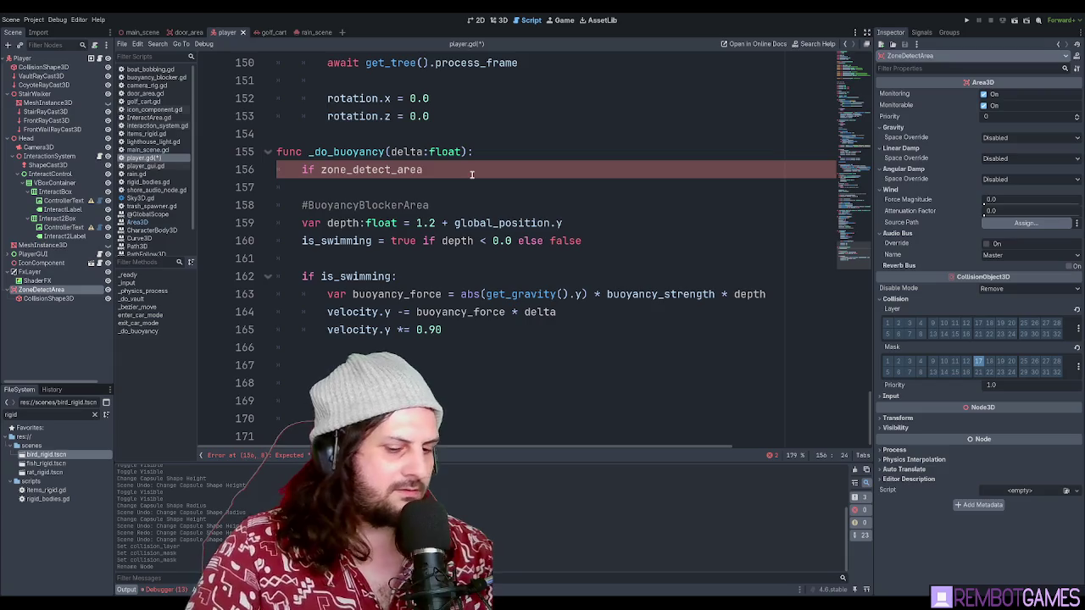
pyautogui.write('.get_overlapping_areas()')
pyautogui.press('Return')
pyautogui.press('BackSpace')
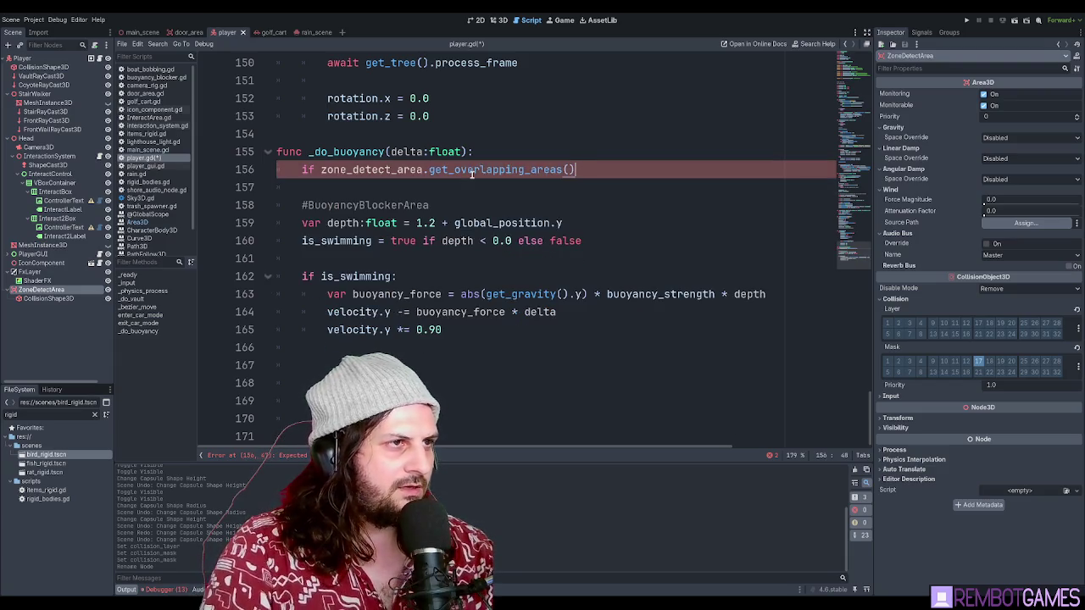
pyautogui.keyDown('ctrl'); pyautogui.click(472, 173); pyautogui.keyUp('ctrl')
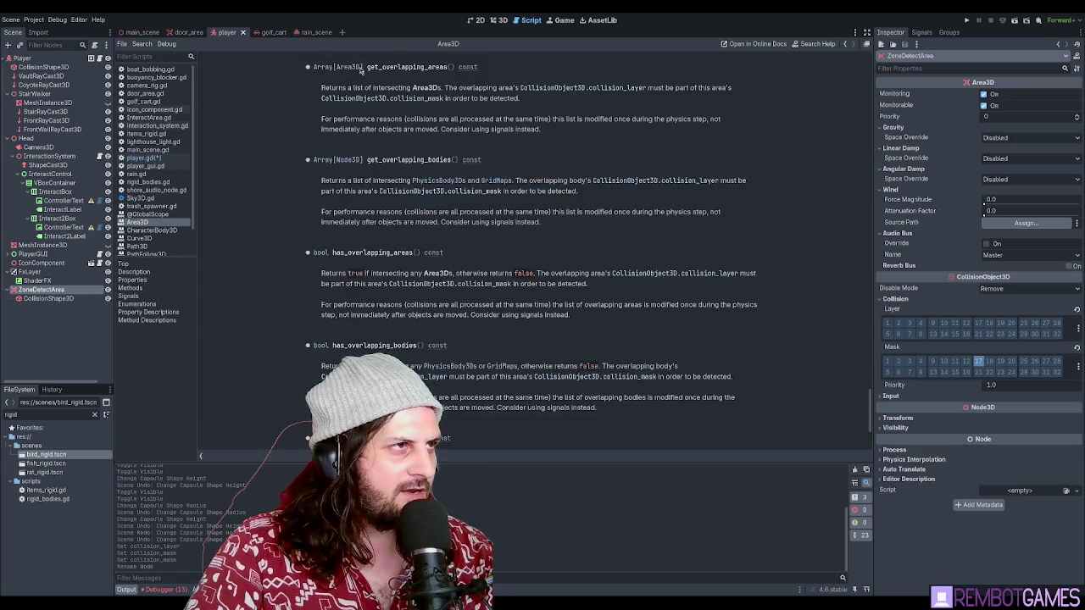
pyautogui.hotkey('alt', 'Left')
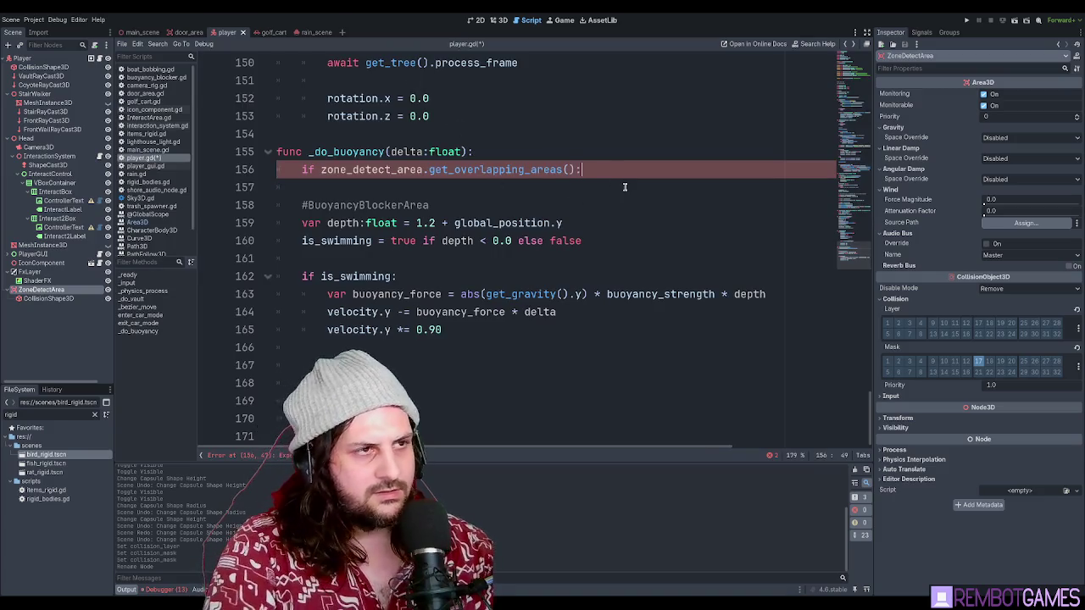
# - Move the call above the if and assign it to overlapping_areas
pyautogui.press('Return')
pyautogui.press('Up')
pyautogui.hotkey('shift', 'End')
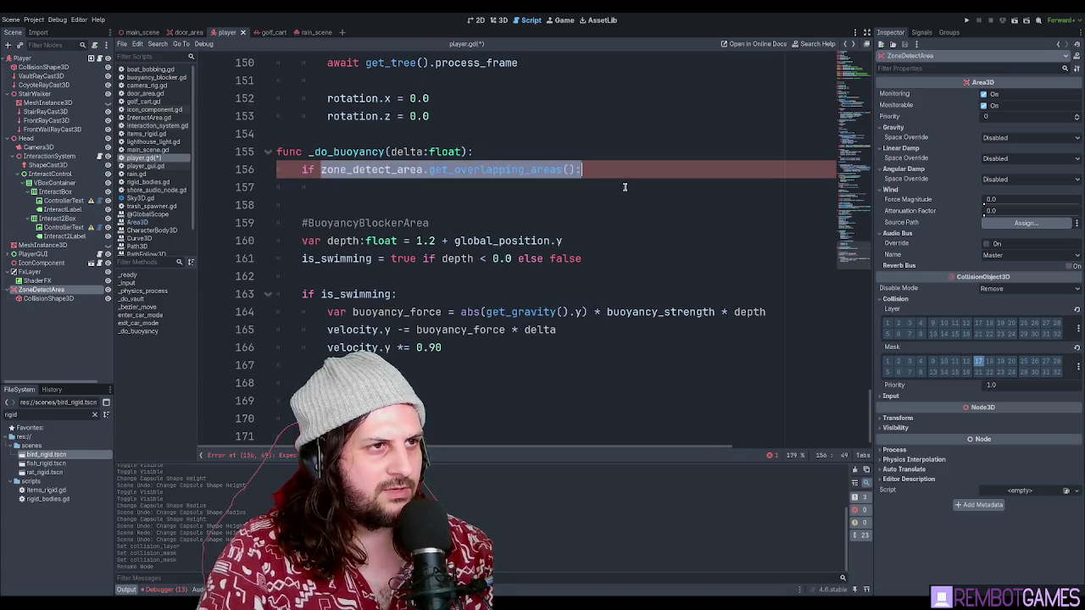
pyautogui.hotkey('shift', 'Left')
pyautogui.hotkey('ctrl', 'c')
pyautogui.press('BackSpace')
pyautogui.hotkey('ctrl', 'shift', 'Return')
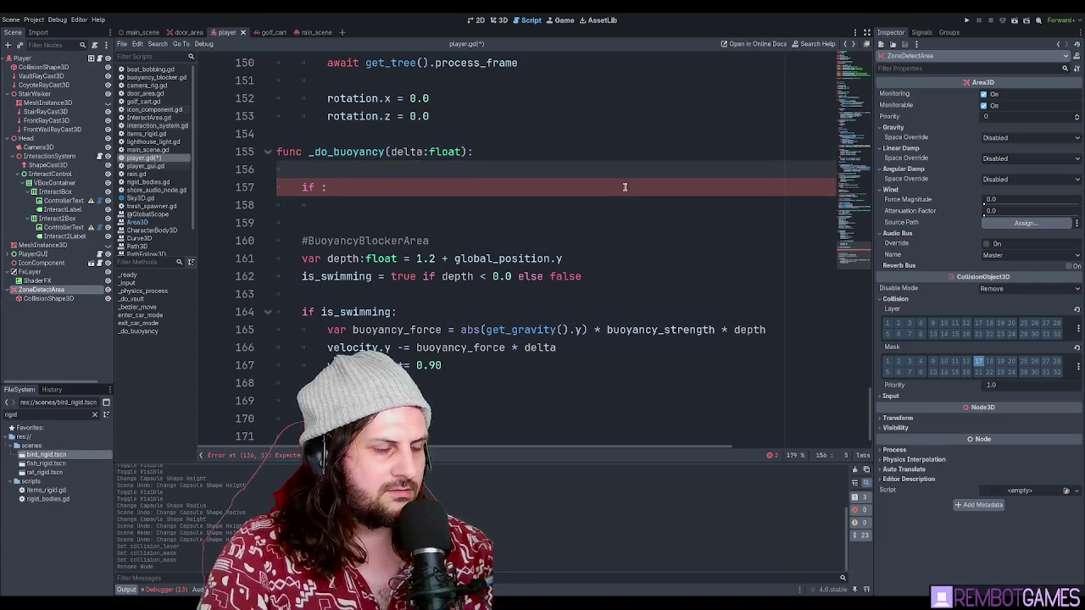
pyautogui.hotkey('ctrl', 'v')
pyautogui.write('overlapping_ar')
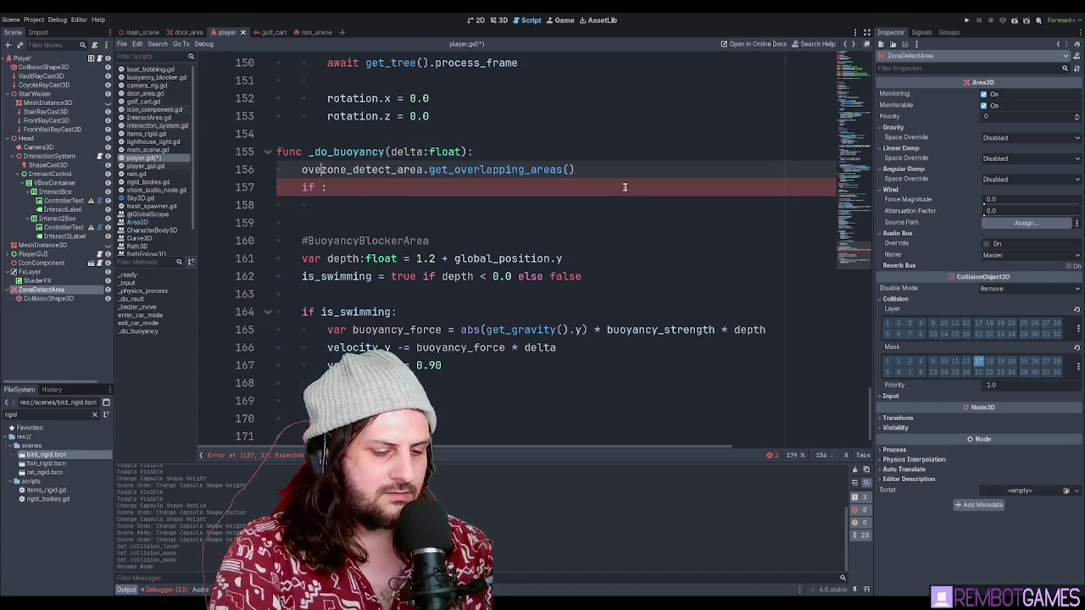
pyautogui.write('eas =')
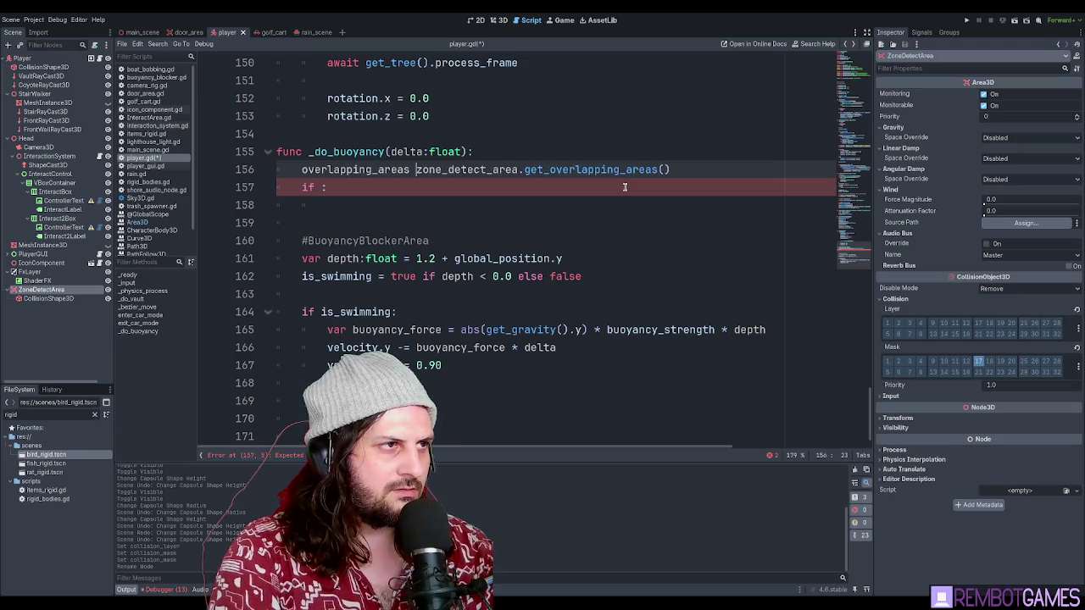
pyautogui.press('Escape')
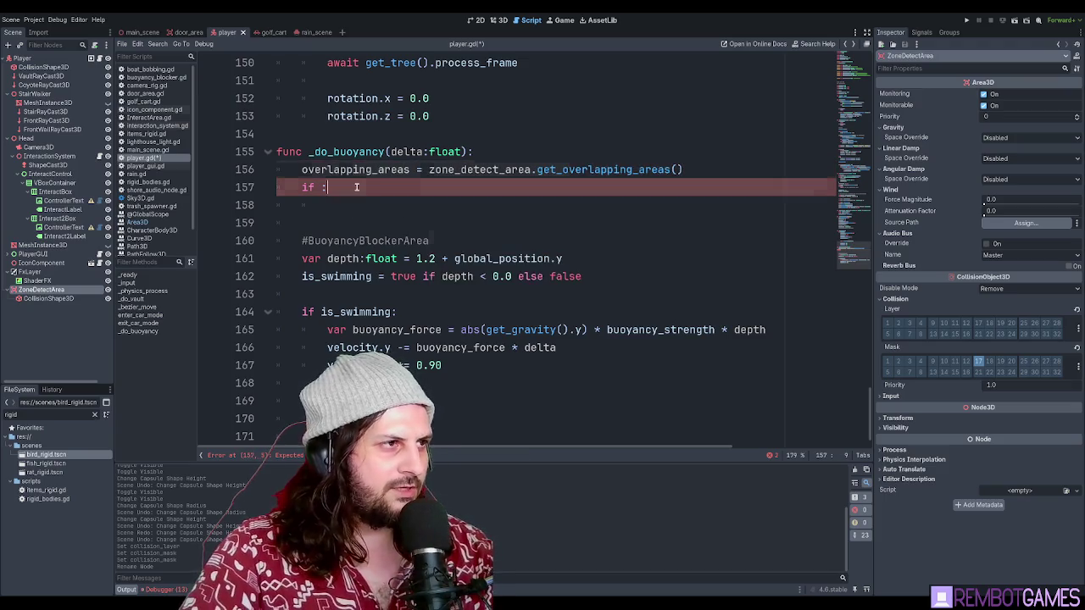
pyautogui.hotkey('shift', 'Home')
# - Cut the overlapping_areas assignment and negate the check to 'if !is_swimming'
pyautogui.hotkey('ctrl', 'x')
pyautogui.click(372, 272)
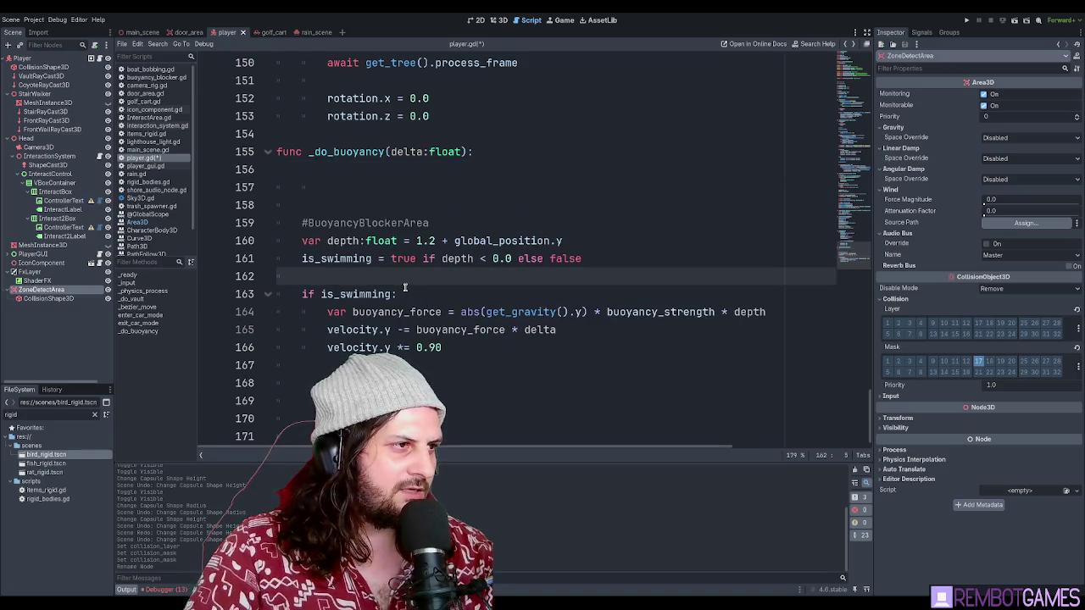
pyautogui.press('Down')
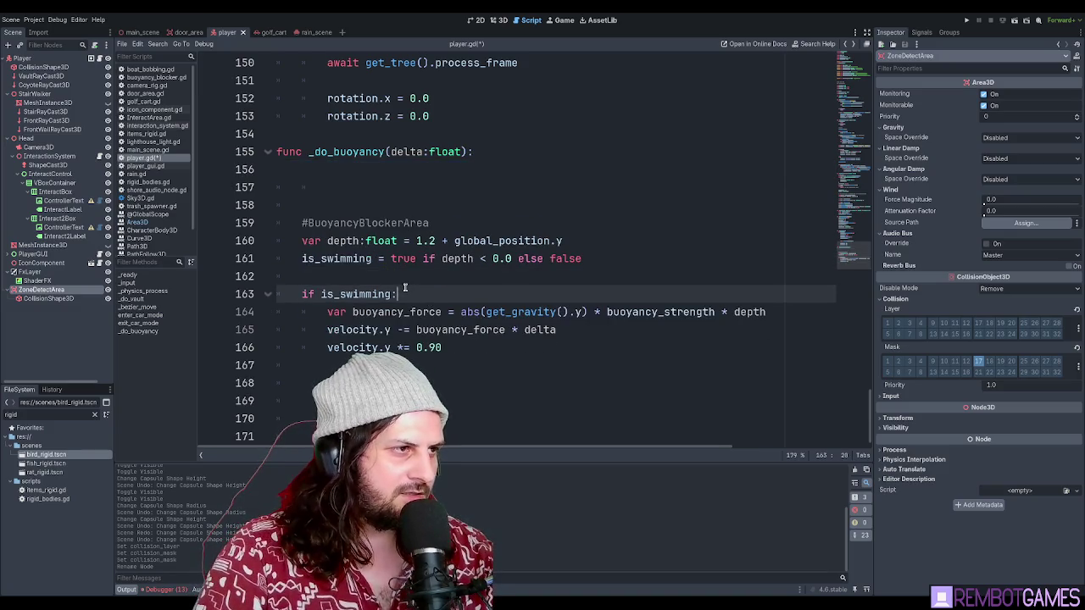
pyautogui.write('!')
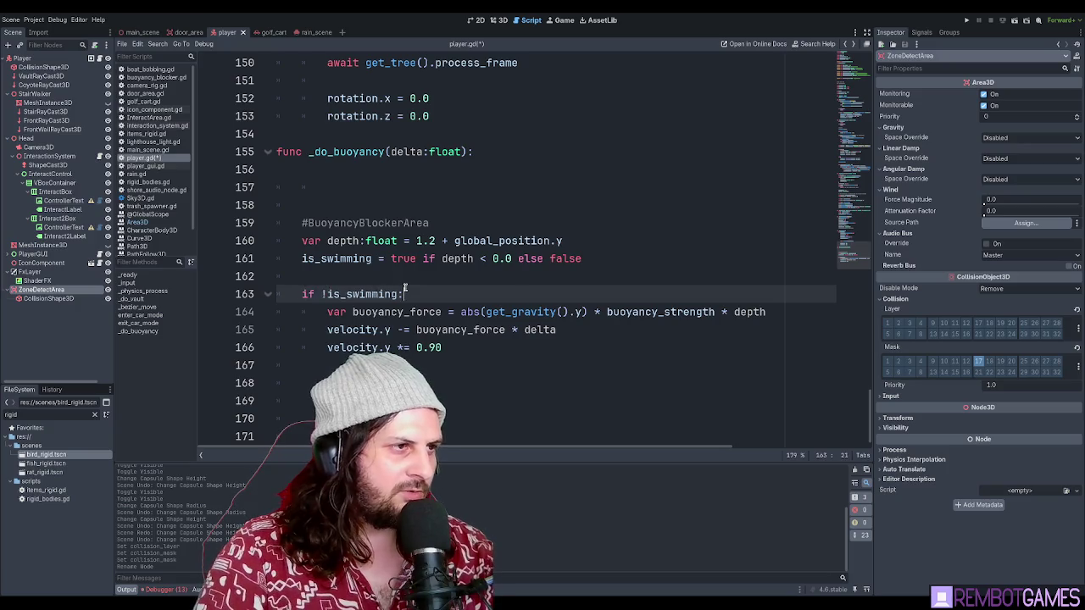
pyautogui.press('End')
# - Add 'return' under 'if !is_swimming:' and dedent the buoyancy force and velocity lines
pyautogui.press('Return')
pyautogui.write('n')
pyautogui.press('Down')
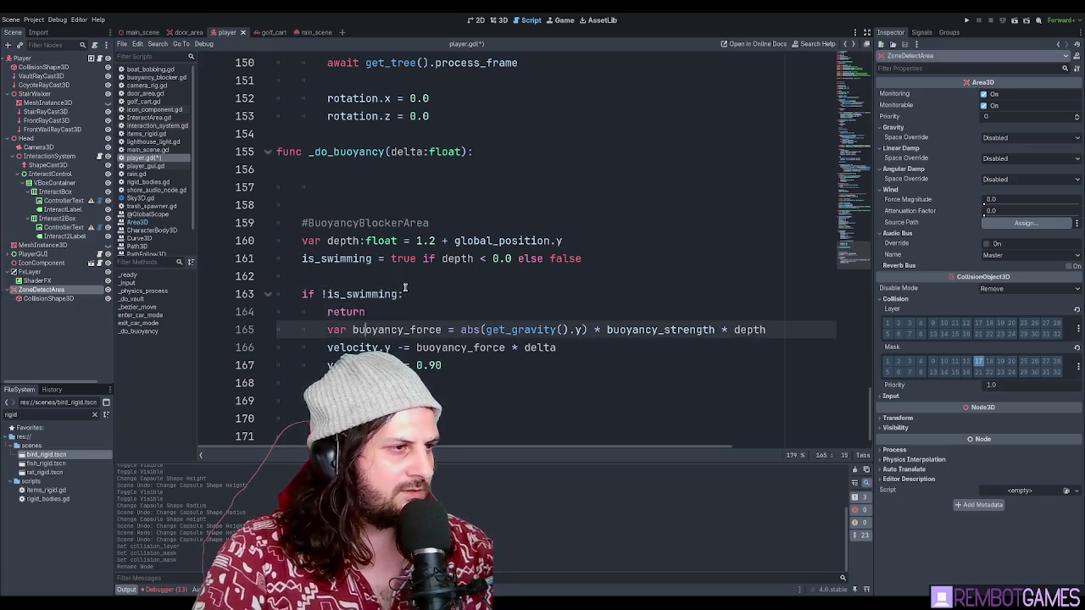
pyautogui.hotkey('shift', 'Tab')
pyautogui.press('Down')
pyautogui.hotkey('shift', 'Tab')
pyautogui.press('Down')
pyautogui.hotkey('shift', 'Tab')
pyautogui.press('Down')
pyautogui.press('Return')
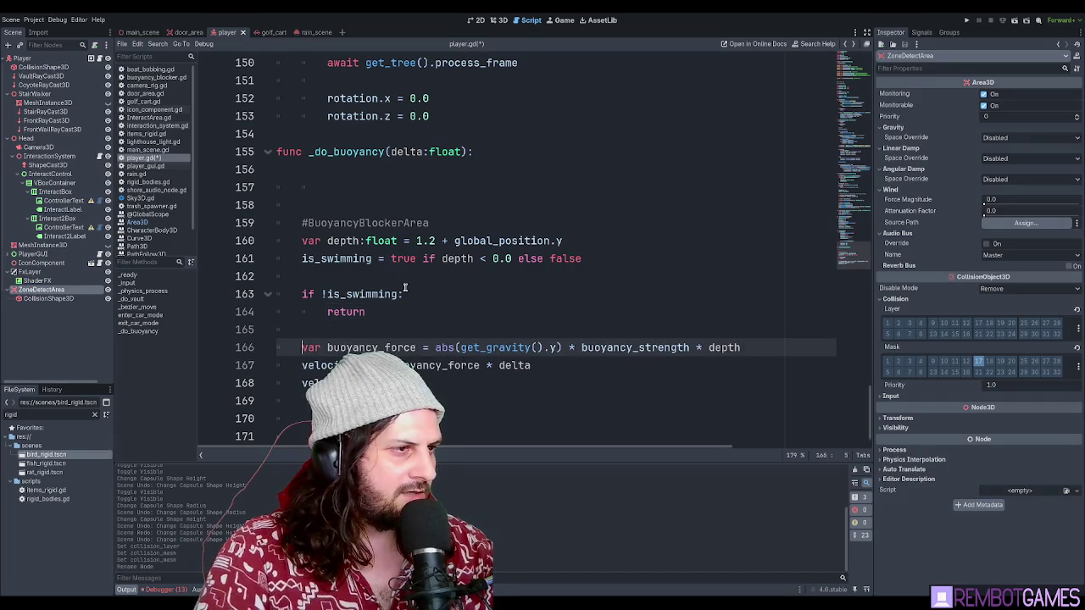
# - Delete the empty lines at the top of _do_buoyancy and select line 161's leading whitespace
pyautogui.click(326, 284)
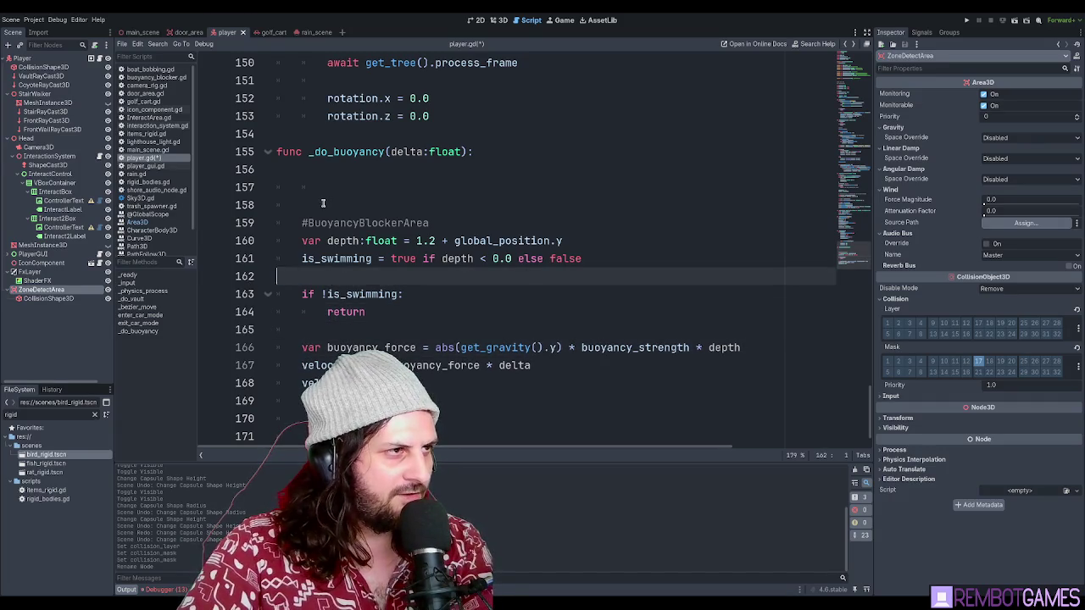
pyautogui.moveTo(323, 204); pyautogui.dragTo(227, 168)
pyautogui.press('BackSpace')
pyautogui.press('BackSpace')
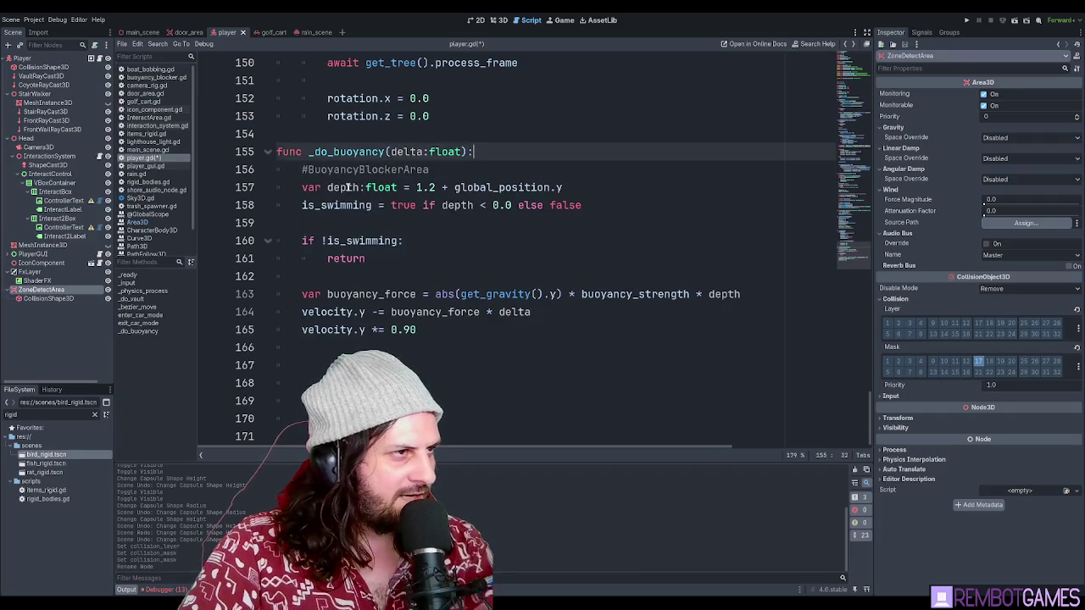
pyautogui.click(326, 205)
pyautogui.click(323, 223)
pyautogui.press('BackSpace')
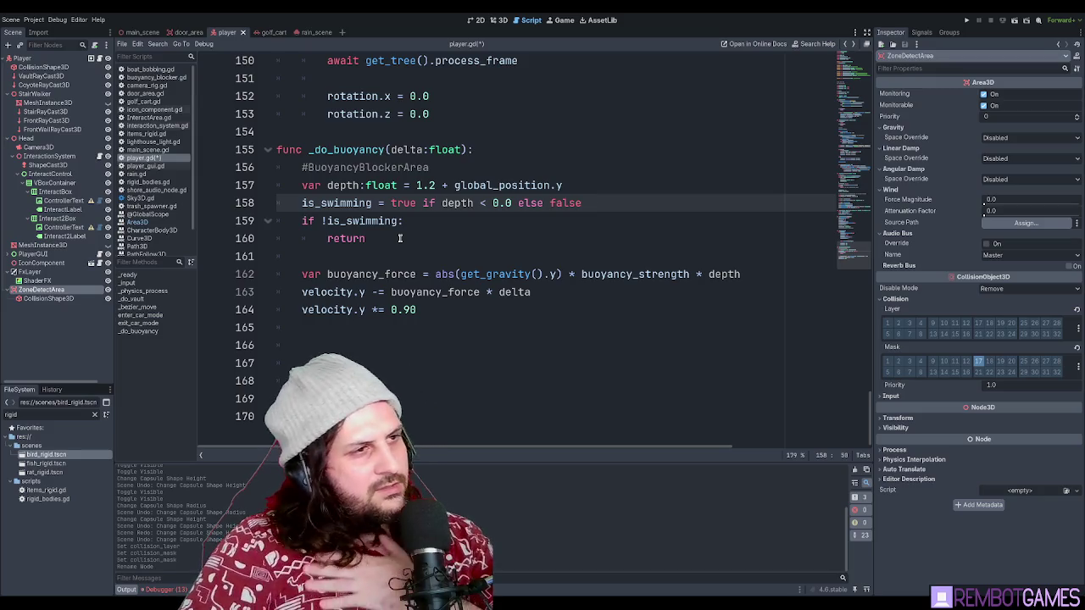
pyautogui.click(400, 239)
pyautogui.click(399, 259)
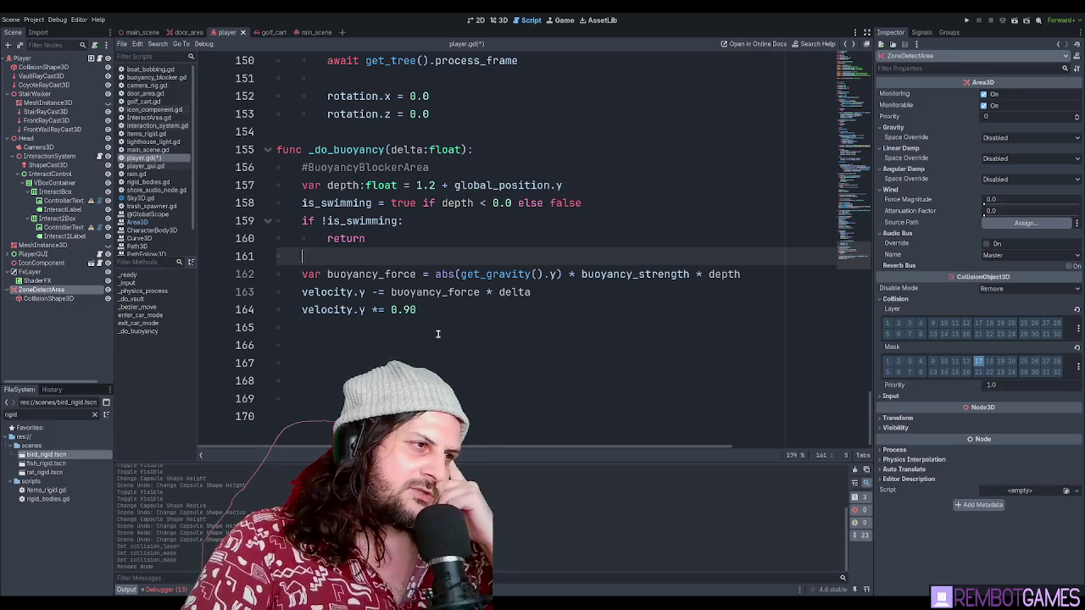
pyautogui.click(437, 331)
pyautogui.click(408, 254)
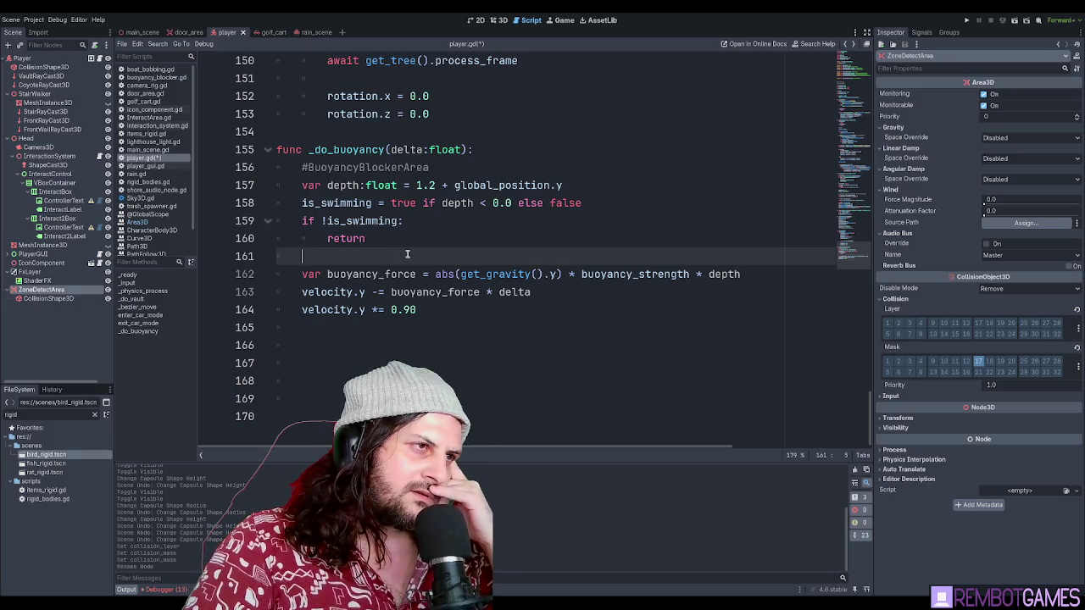
pyautogui.moveTo(398, 256); pyautogui.dragTo(251, 259)
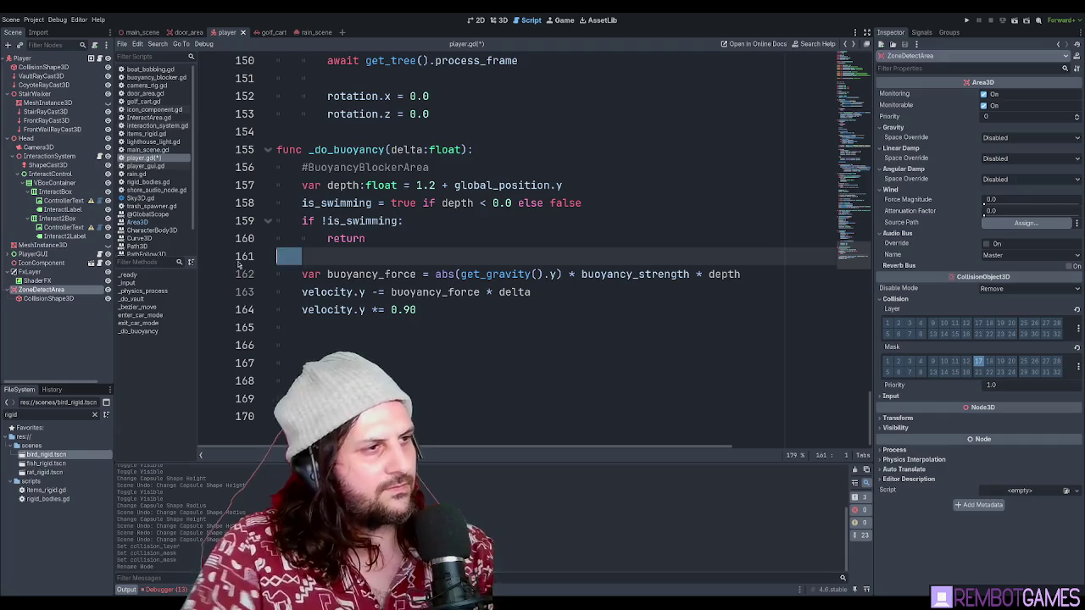
# - Paste 'overlapping_areas = zone_detect_area.get_overlapping_areas()' and add an 'if :' line below it
pyautogui.press('Return')
pyautogui.press('Return')
pyautogui.press('Return')
pyautogui.press('Up')
pyautogui.press('Up')
pyautogui.hotkey('ctrl', 'v')
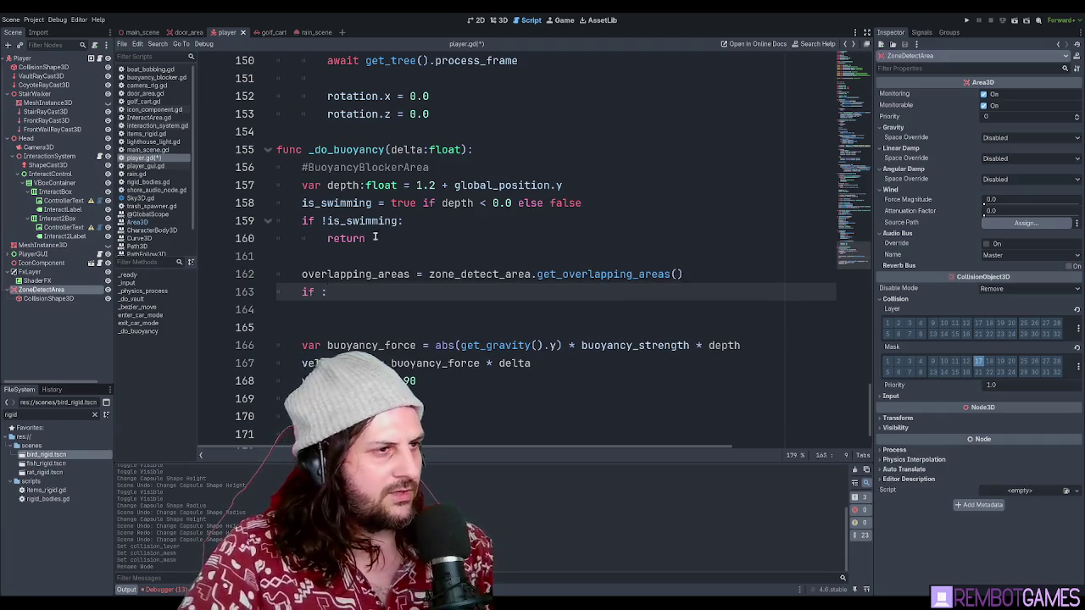
pyautogui.click(384, 274)
pyautogui.click(323, 293)
pyautogui.write(':')
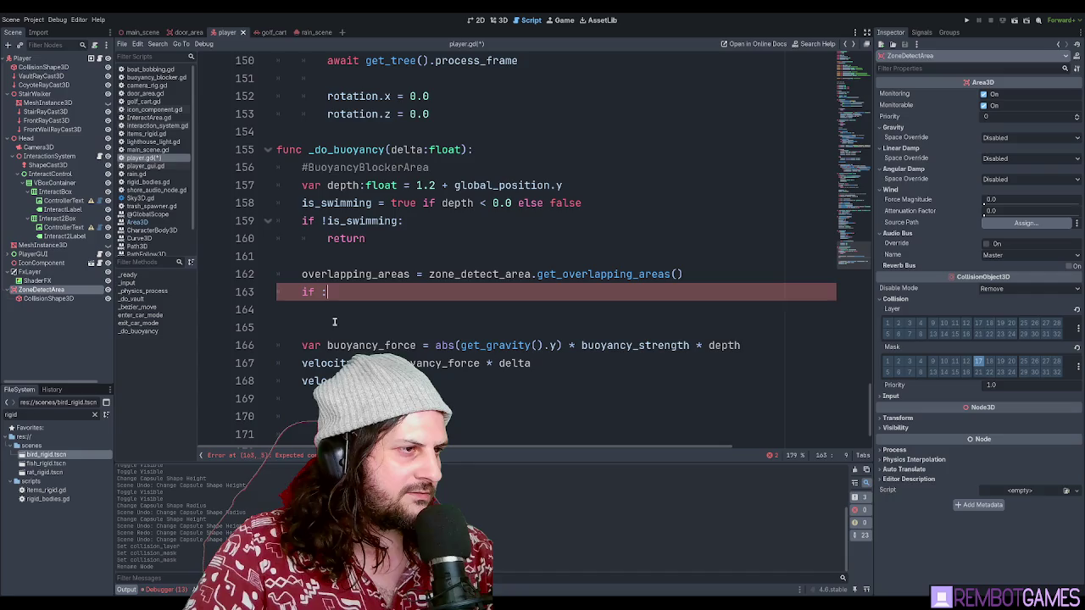
# - Add an indented 'is_swimming = false' under the empty if
pyautogui.doubleClick(352, 222)
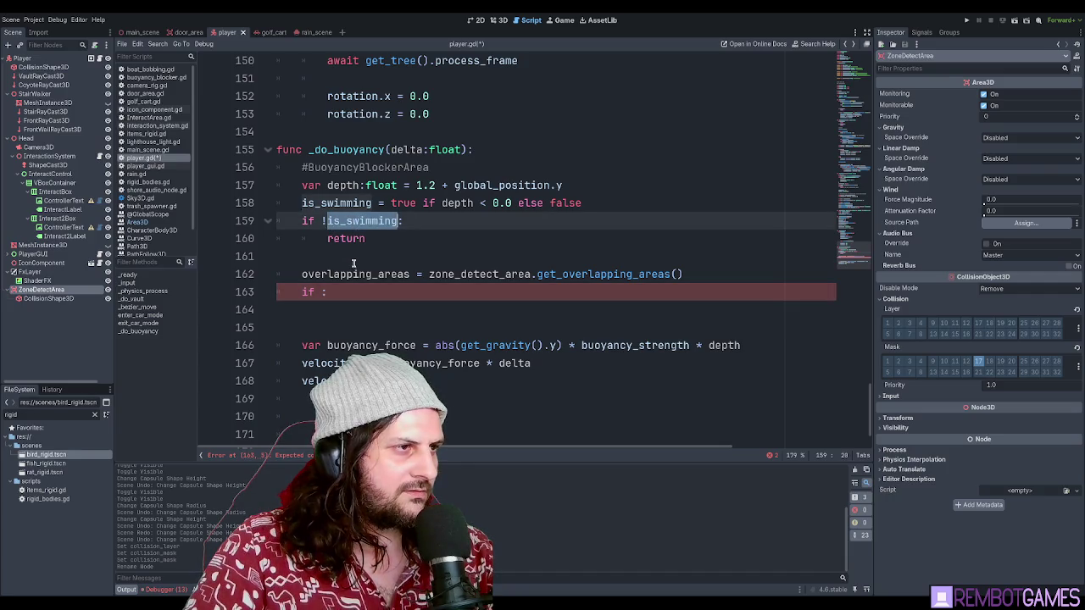
pyautogui.hotkey('ctrl', 'c')
pyautogui.click(354, 310)
pyautogui.hotkey('ctrl', 'v')
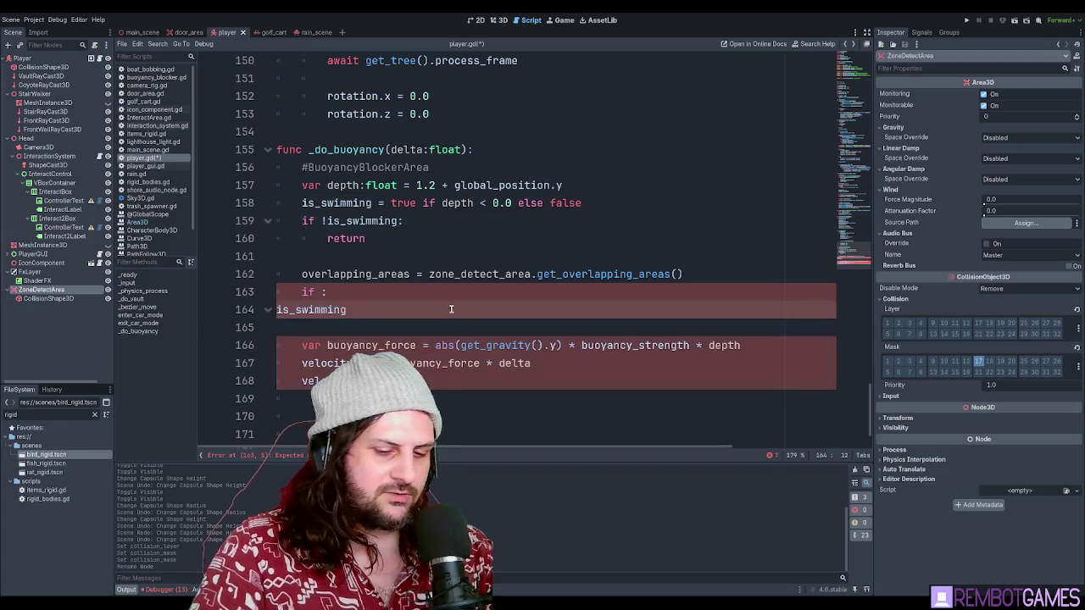
pyautogui.write('false')
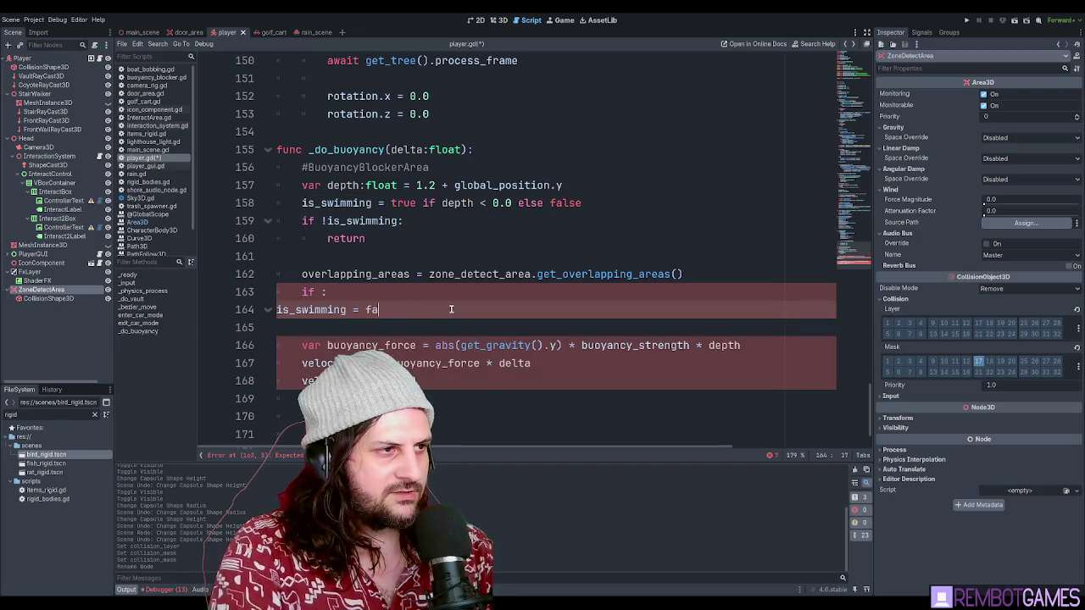
pyautogui.press('Home')
pyautogui.press('Tab')
pyautogui.press('Tab')
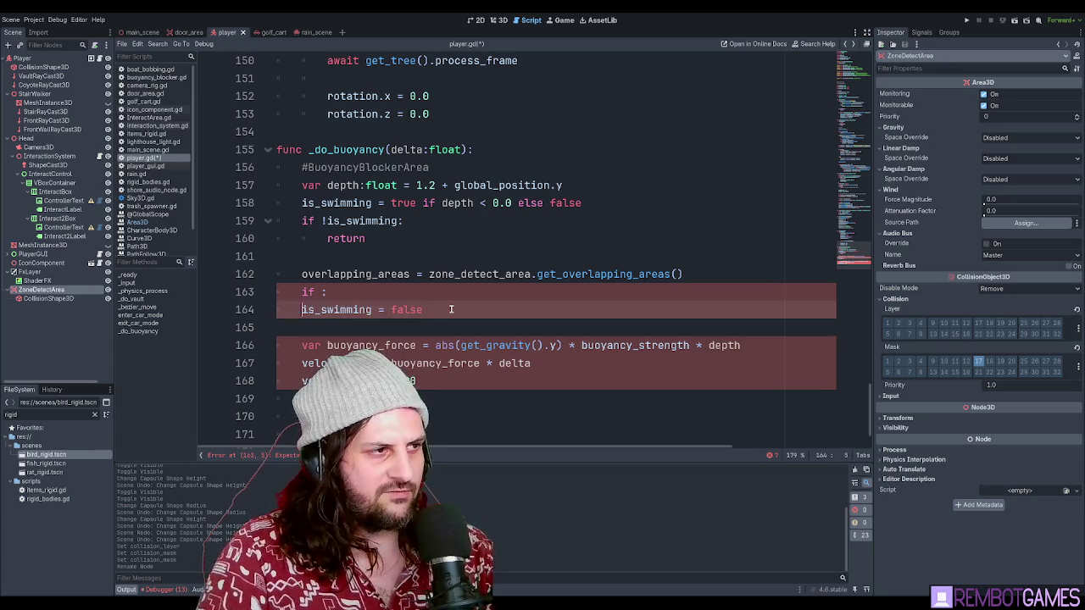
pyautogui.press('Up')
pyautogui.press('Left')
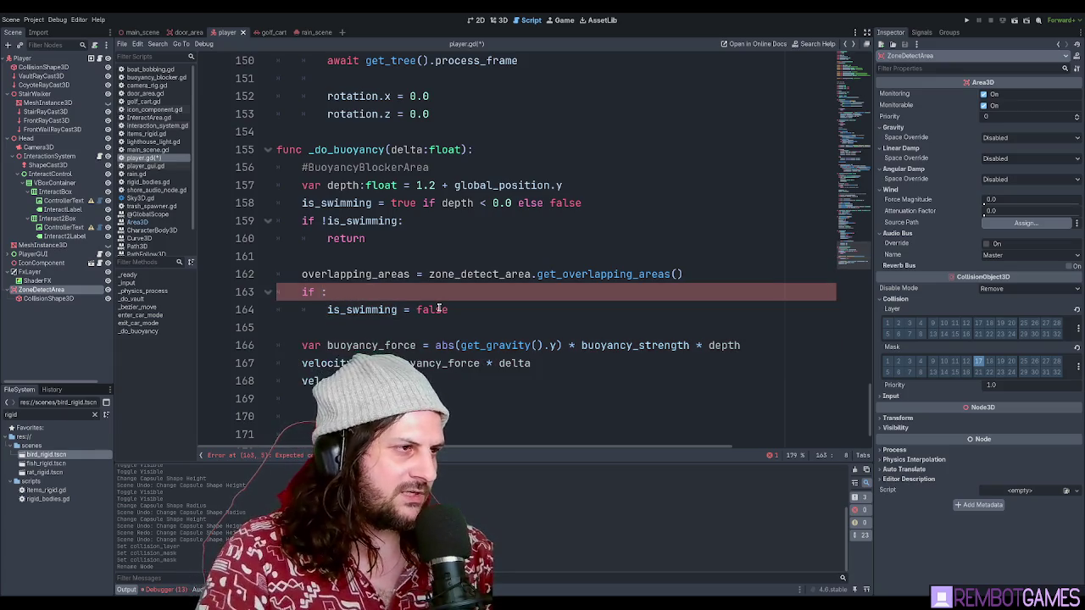
pyautogui.press('Down')
pyautogui.press('Up')
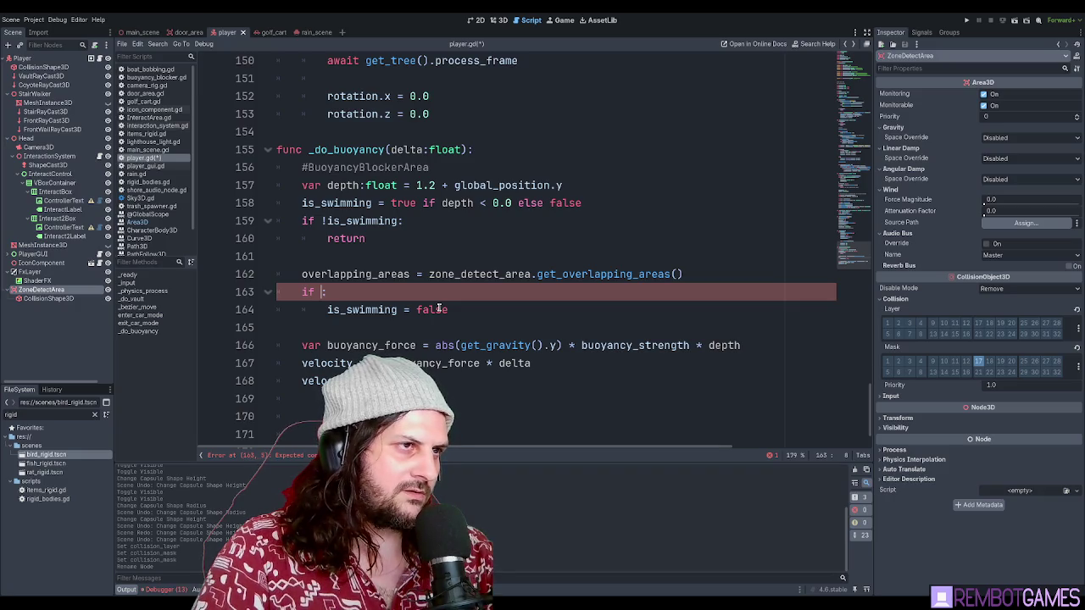
# - Declare the flag as 'var new_is_swimming: bool' and use new_is_swimming in the swimming check
pyautogui.click(303, 203)
pyautogui.write('var  ')
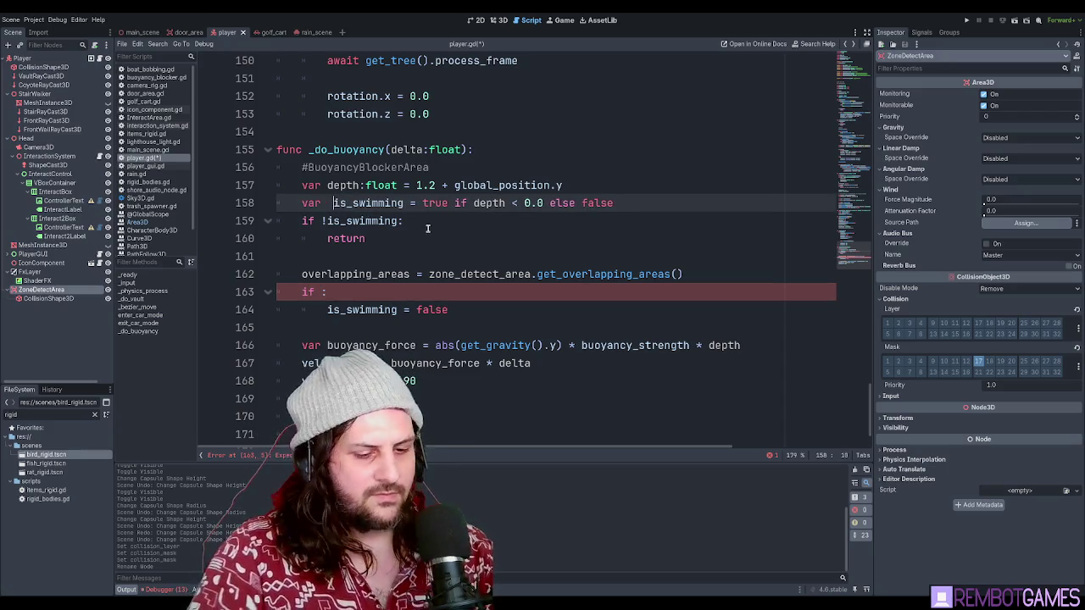
pyautogui.write(':bool')
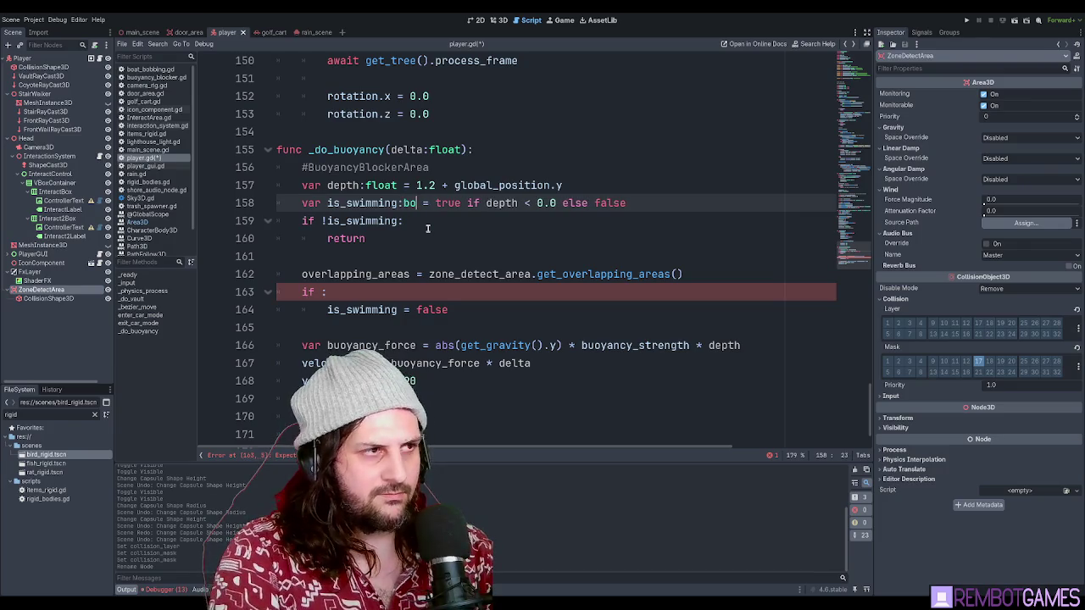
pyautogui.press('Home')
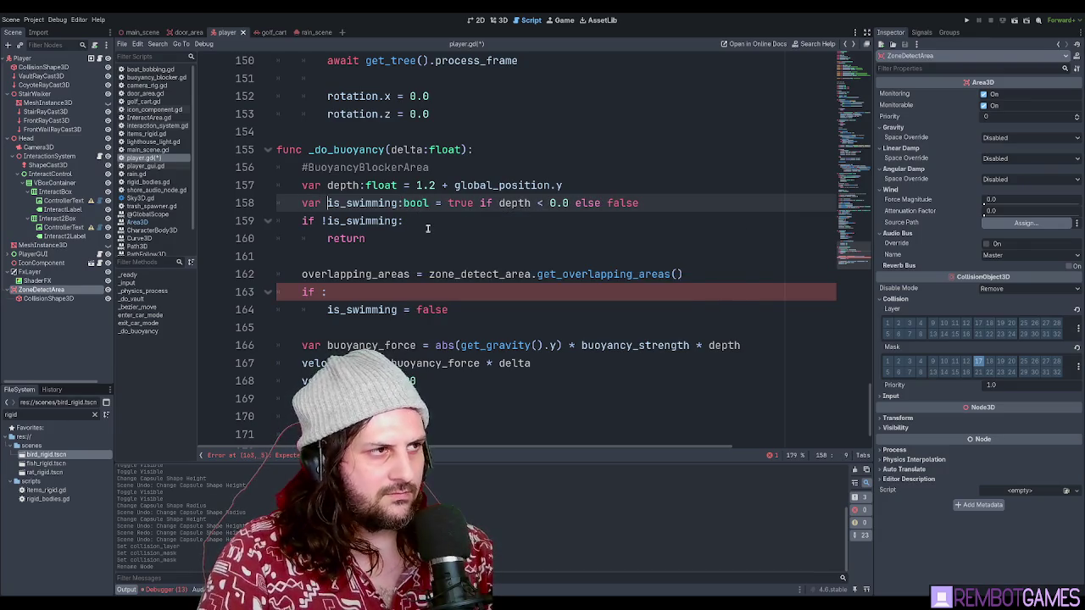
pyautogui.write('new_')
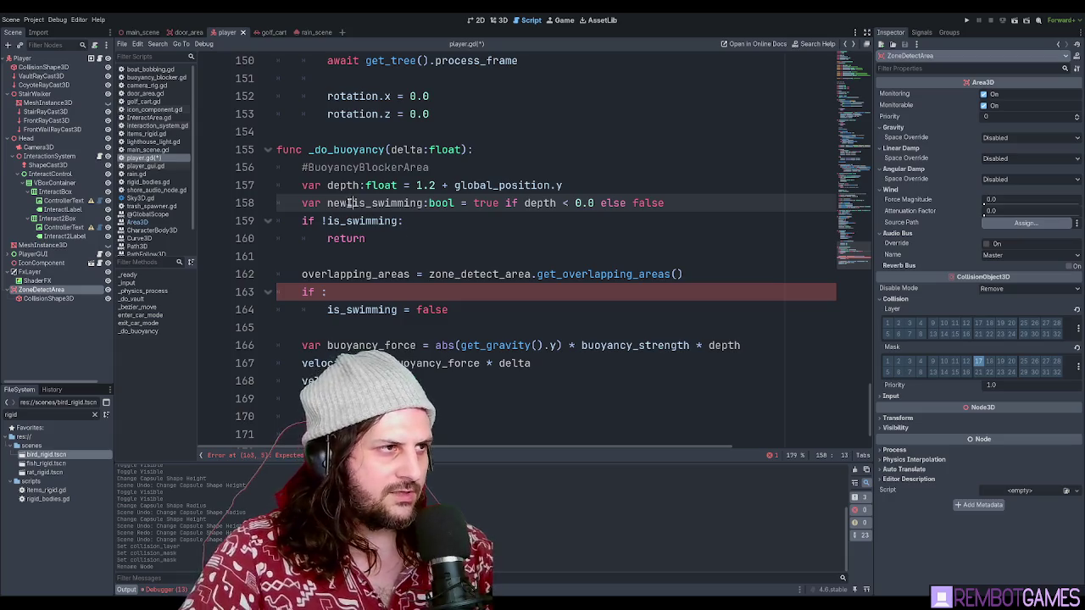
pyautogui.click(327, 220)
pyautogui.write('new_')
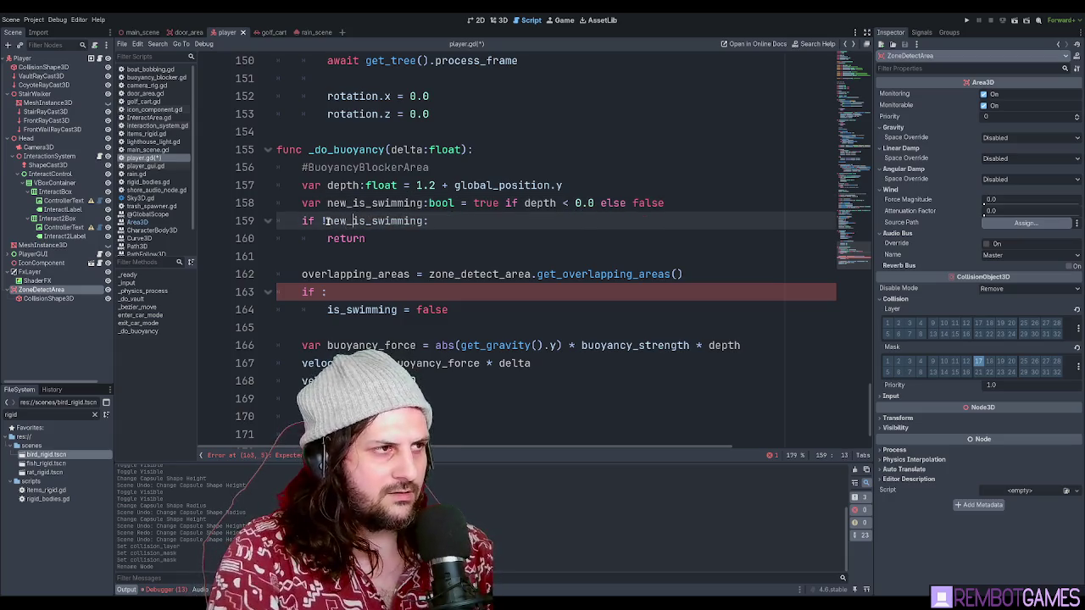
pyautogui.press('Down')
pyautogui.press('Down')
pyautogui.press('Up')
pyautogui.press('Up')
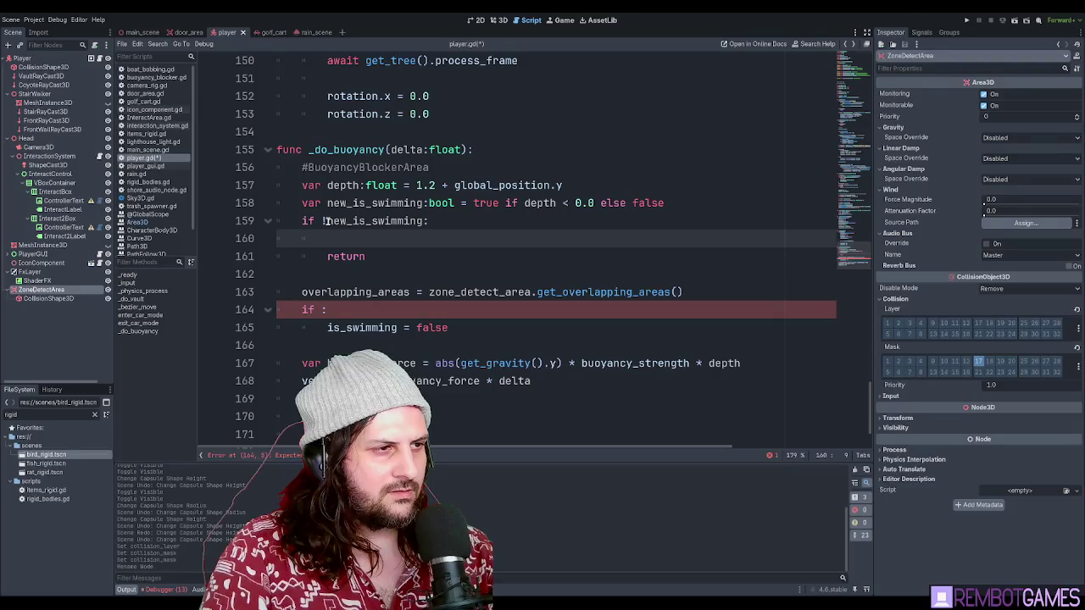
# - Add a return and 'is_swimming = new_is_swimming' below the blocker check, completing it as 'if overlapping:'
pyautogui.press('Down')
pyautogui.press('Down')
pyautogui.press('Down')
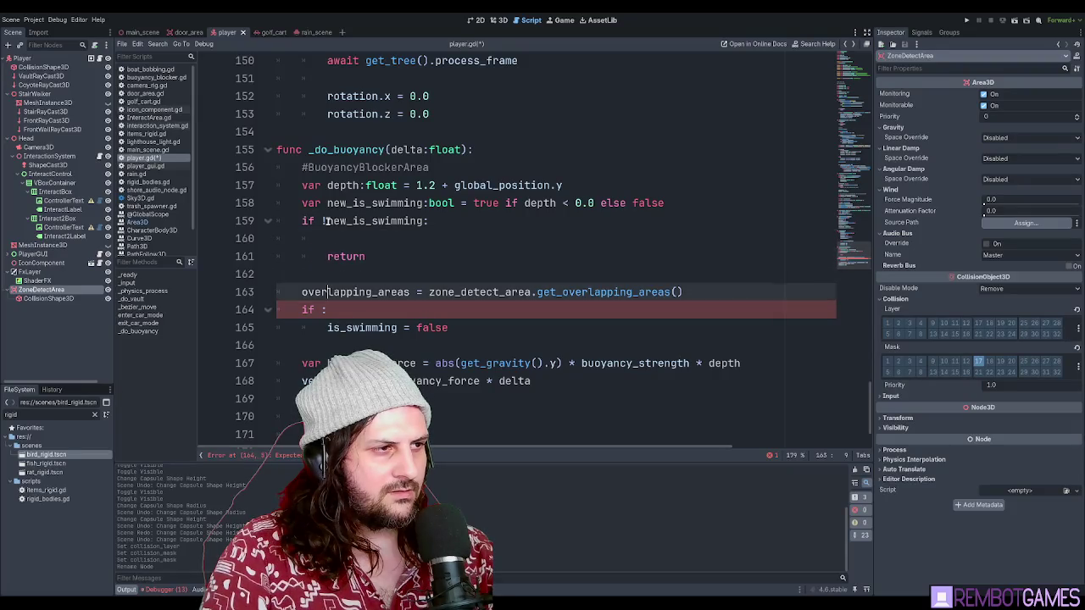
pyautogui.press('Up')
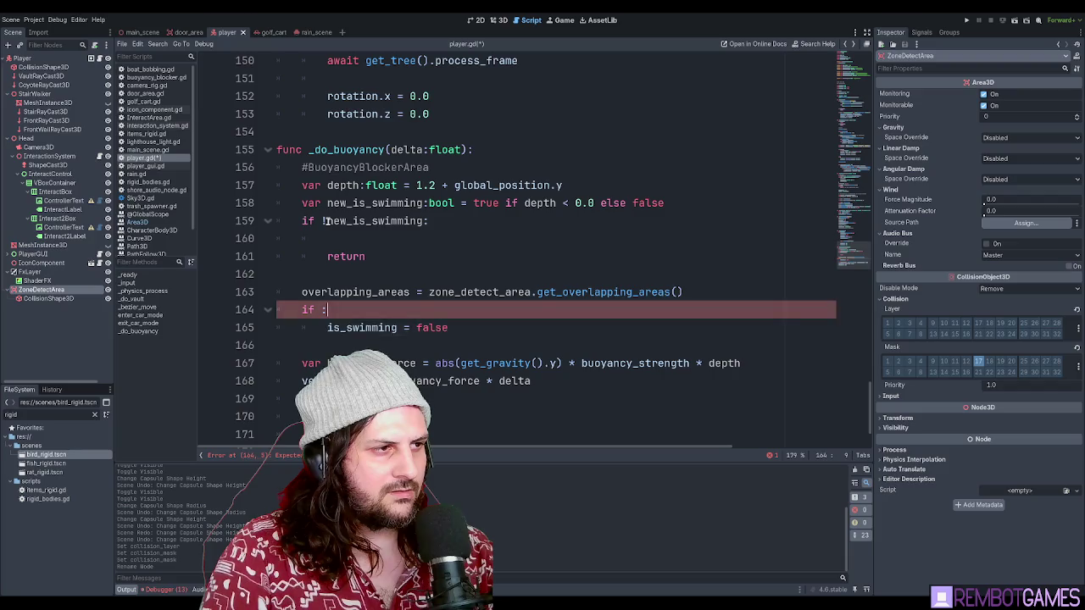
pyautogui.press('End')
pyautogui.press('Return')
pyautogui.press('BackSpace')
pyautogui.press('BackSpace')
pyautogui.press('BackSpace')
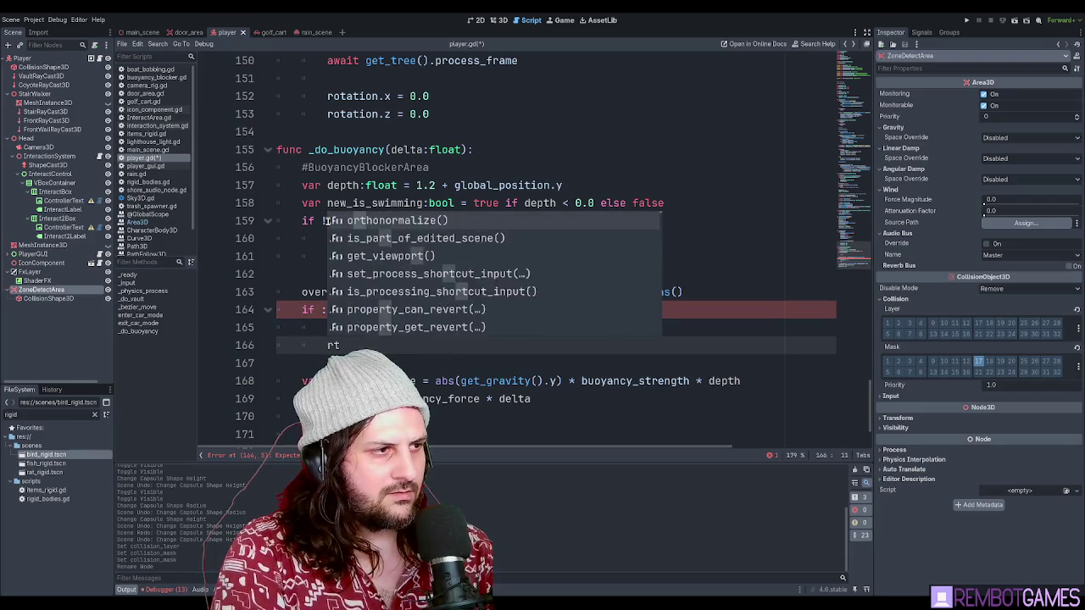
pyautogui.write('eturn')
pyautogui.press('Return')
pyautogui.press('Return')
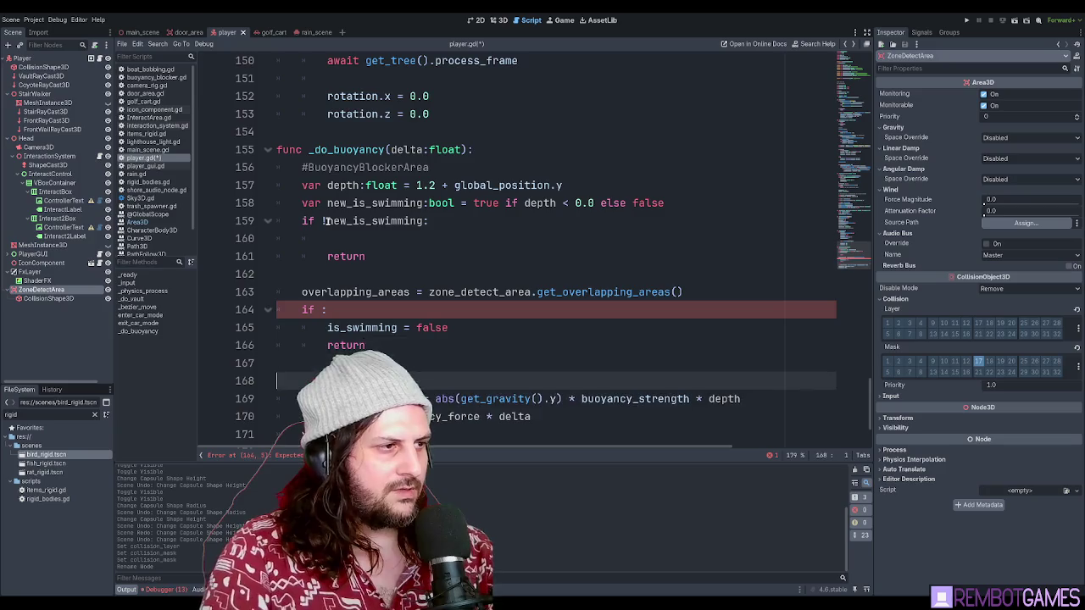
pyautogui.write('is_')
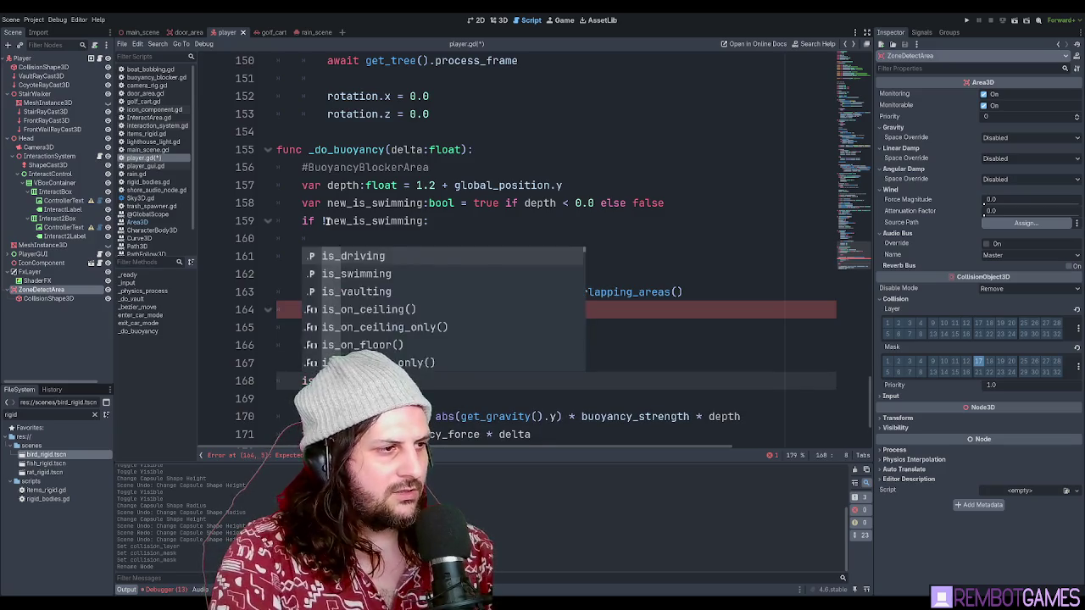
pyautogui.write('swimming = new')
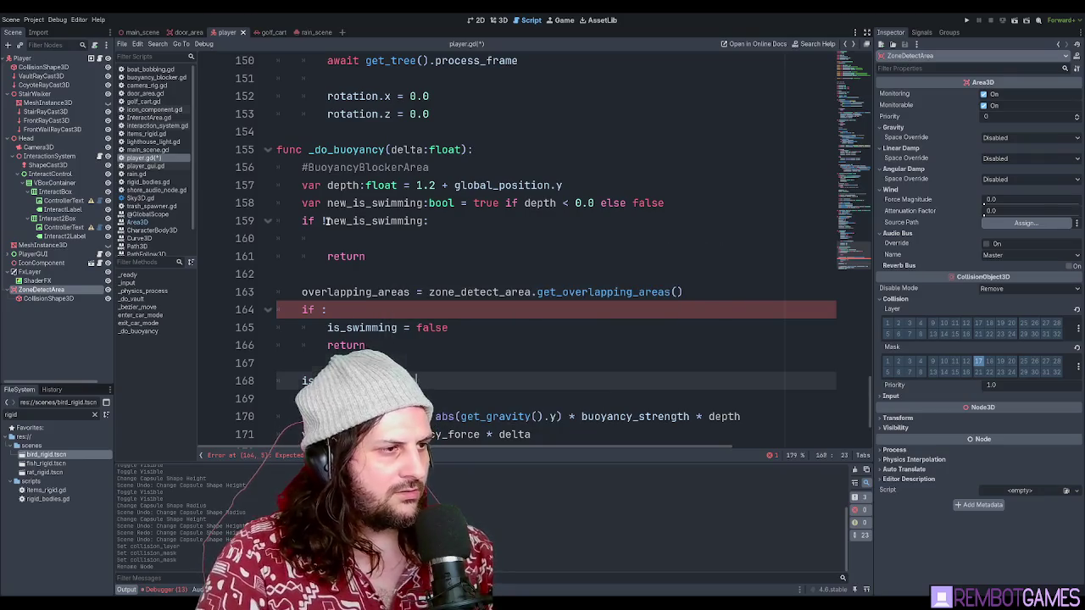
pyautogui.click(325, 309)
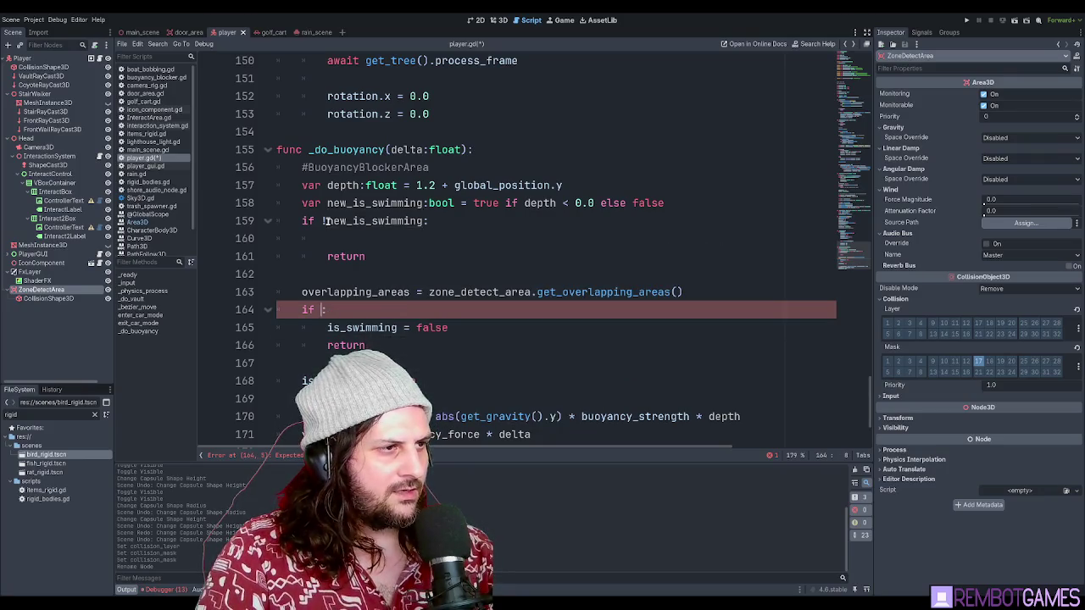
pyautogui.write('overlapping')
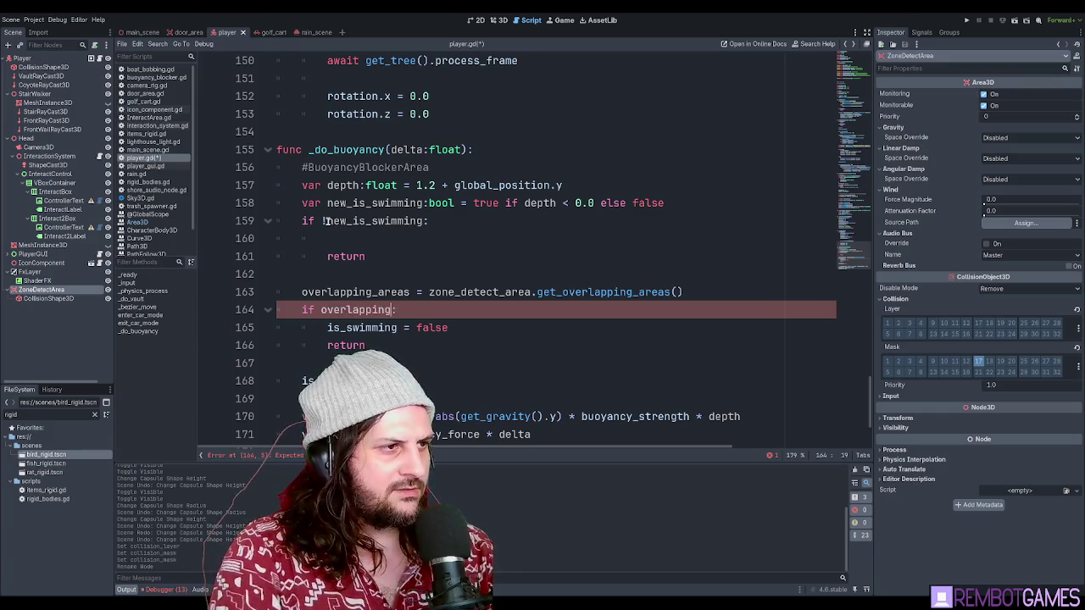
pyautogui.click(458, 381)
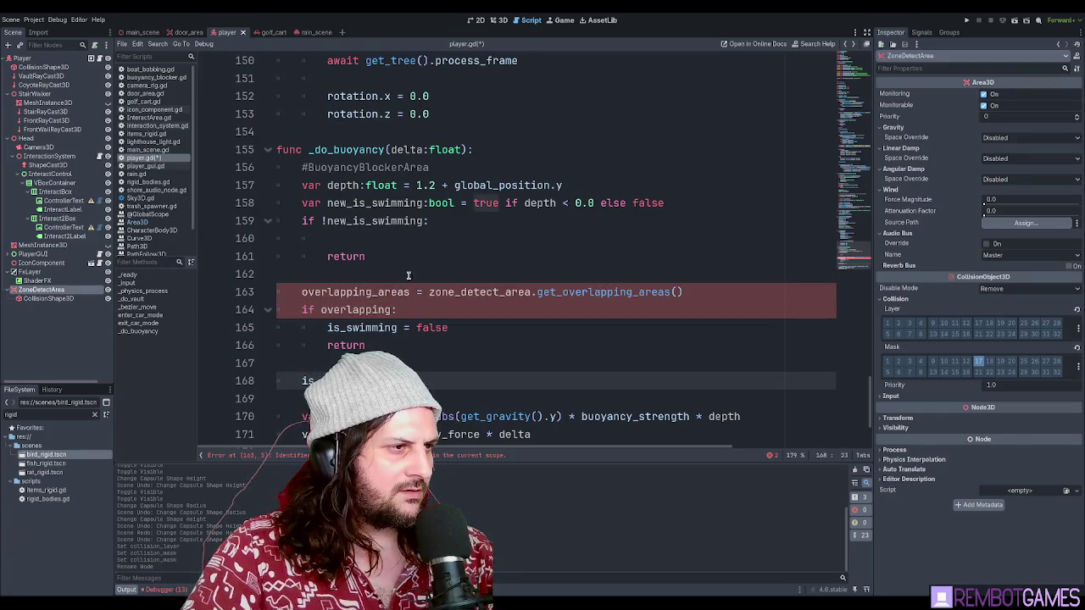
# - Duplicate 'is_swimming = false' up into the !new_is_swimming branch before its return
pyautogui.click(382, 240)
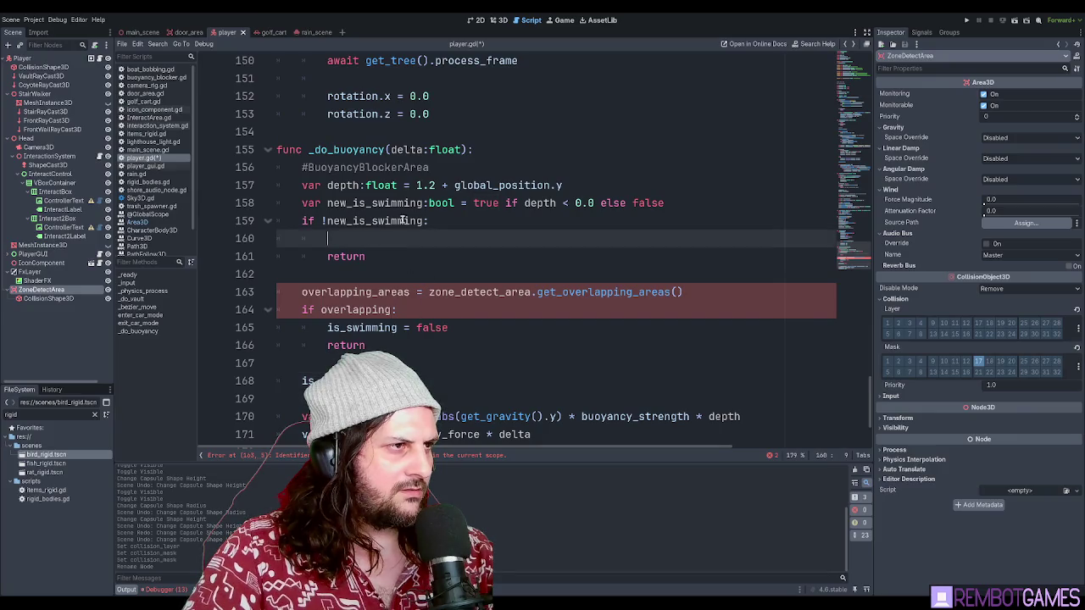
pyautogui.doubleClick(360, 221)
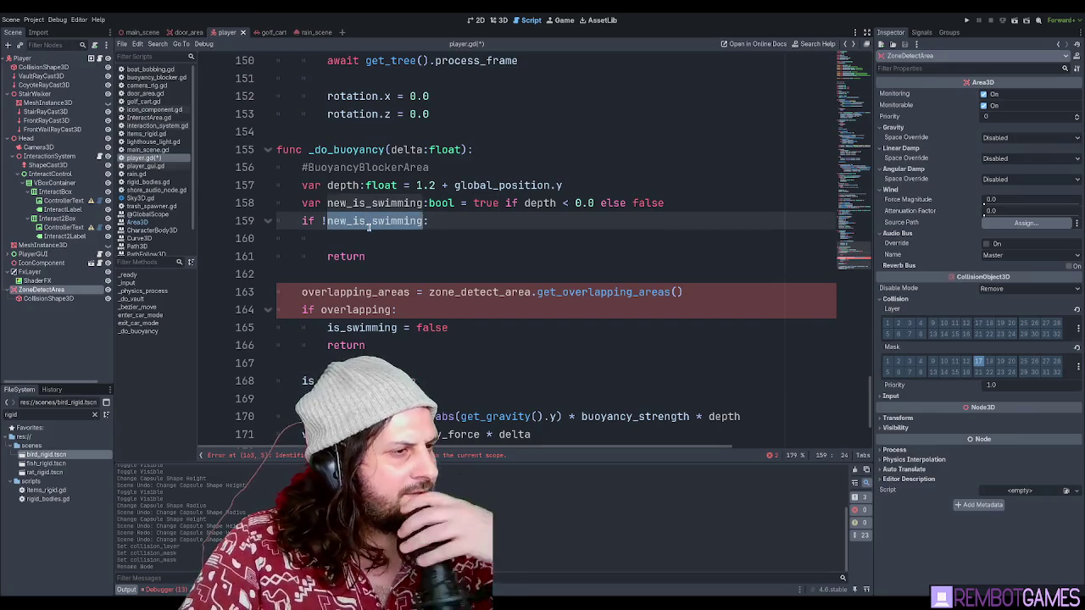
pyautogui.doubleClick(363, 327)
pyautogui.click(418, 310)
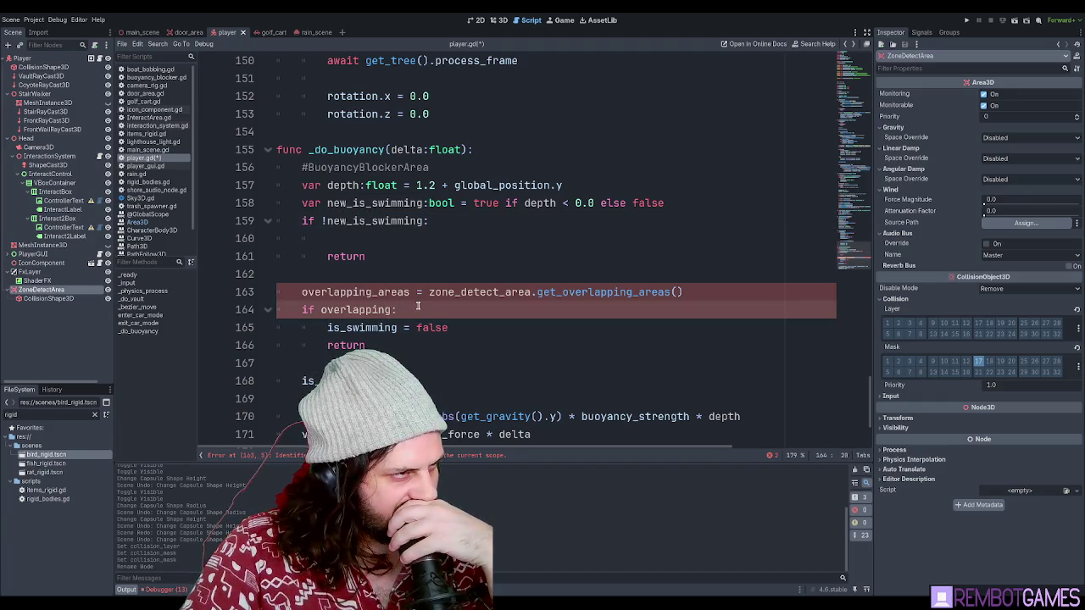
pyautogui.click(380, 241)
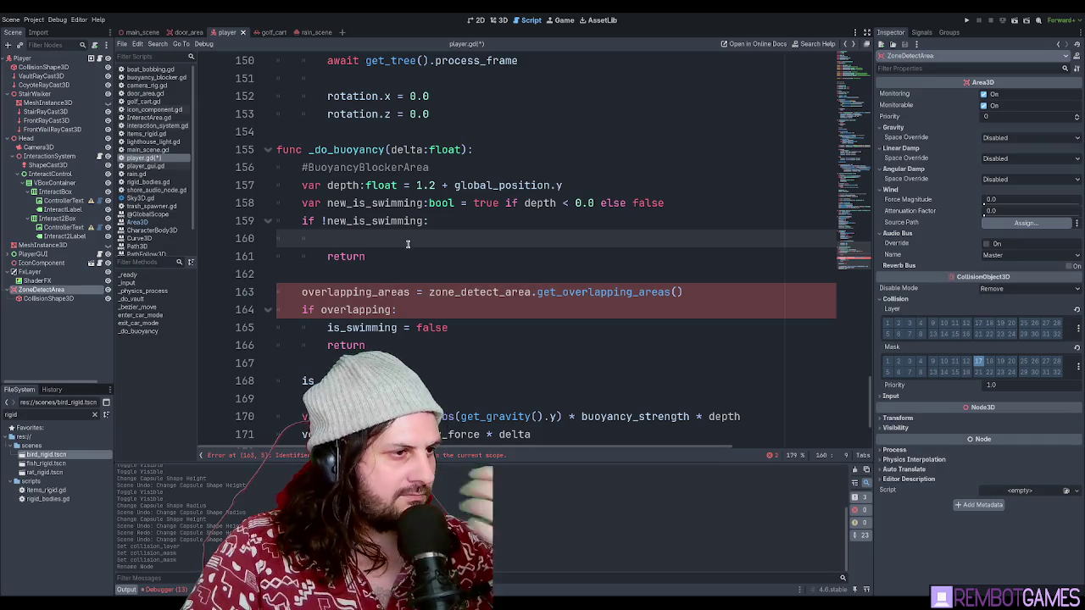
pyautogui.click(466, 327)
pyautogui.hotkey('ctrl', 'shift', 'd')
pyautogui.hotkey('alt', 'Up')
pyautogui.hotkey('alt', 'Up')
pyautogui.hotkey('alt', 'Up')
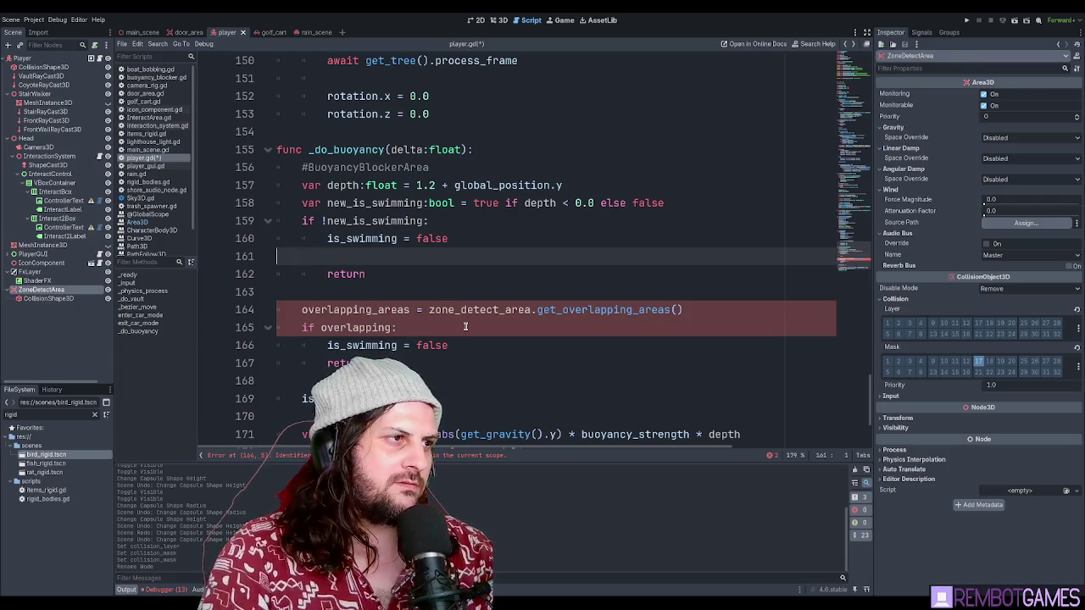
pyautogui.press('BackSpace')
pyautogui.press('BackSpace')
# - Review the new_is_swimming declaration and the added 'is_swimming = false' and return lines
pyautogui.doubleClick(386, 215)
pyautogui.doubleClick(358, 205)
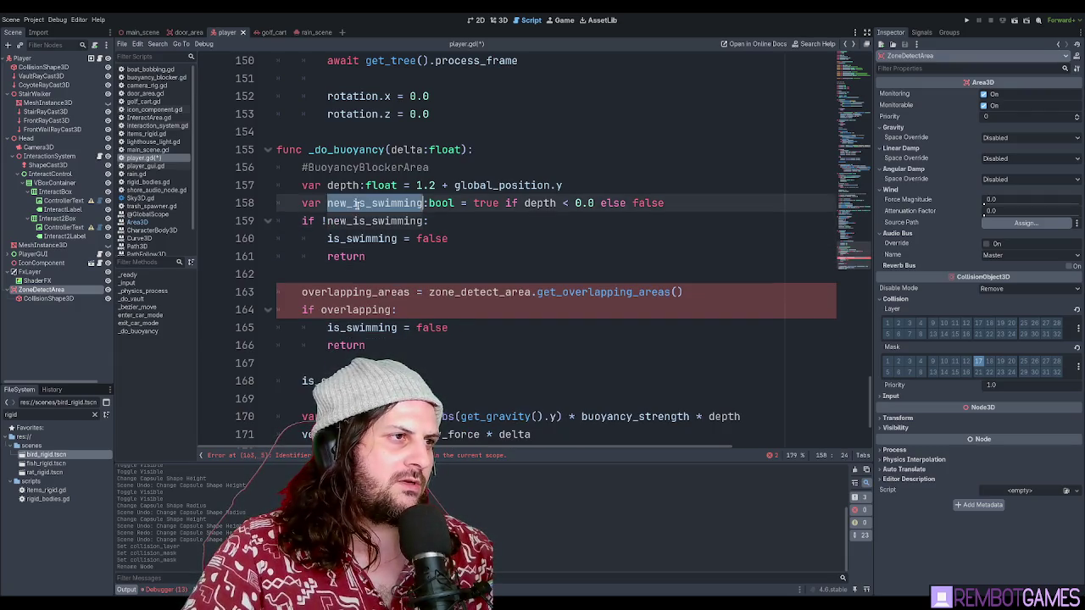
pyautogui.moveTo(302, 204); pyautogui.dragTo(652, 193)
pyautogui.click(683, 202)
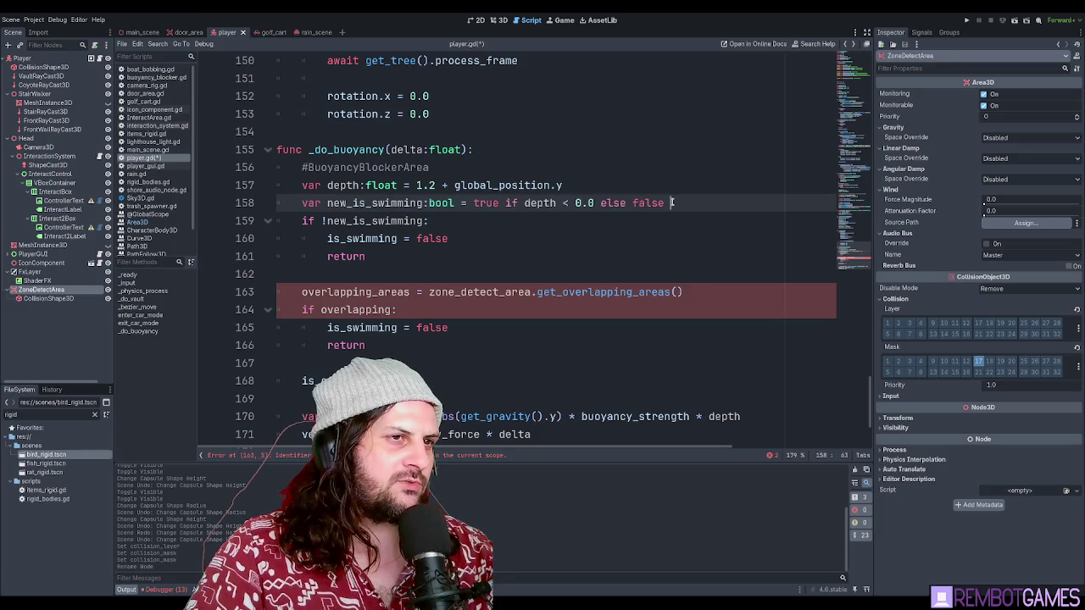
pyautogui.moveTo(315, 221); pyautogui.dragTo(424, 221)
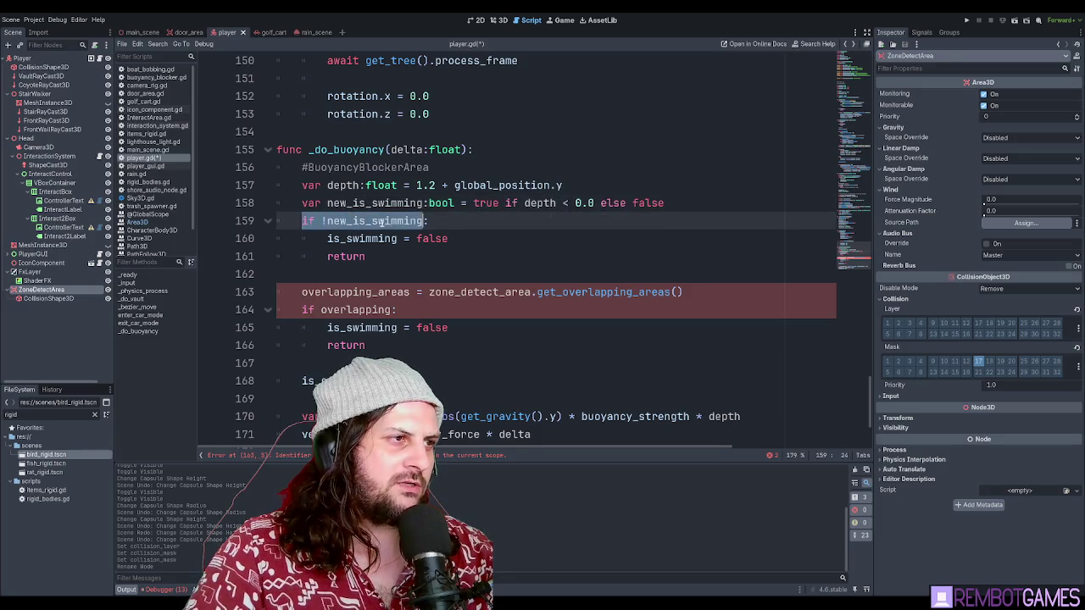
pyautogui.click(392, 221)
pyautogui.moveTo(327, 238); pyautogui.dragTo(456, 239)
pyautogui.doubleClick(358, 256)
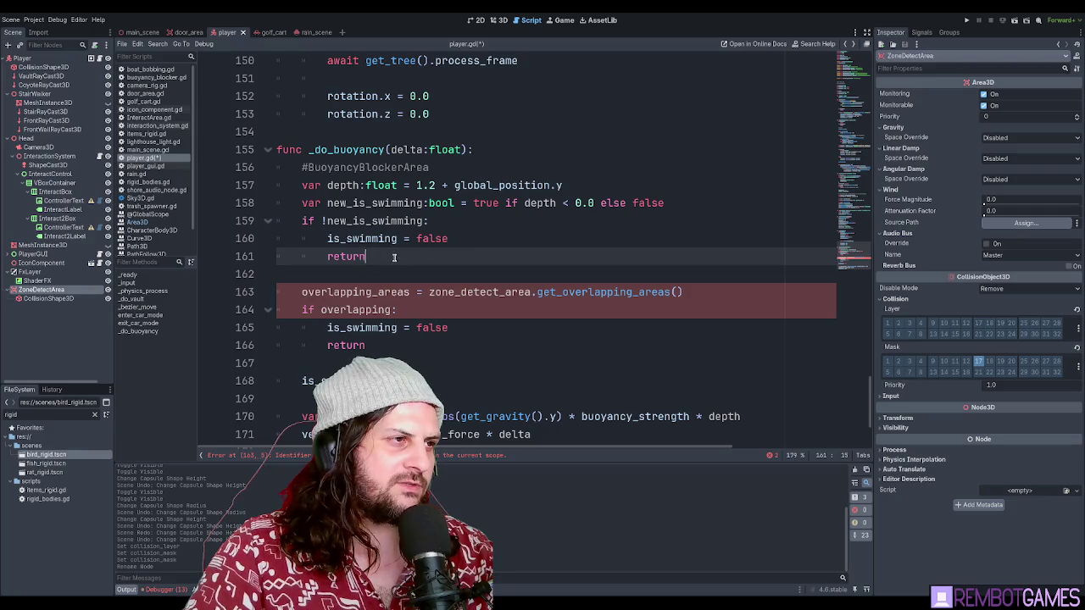
pyautogui.click(400, 273)
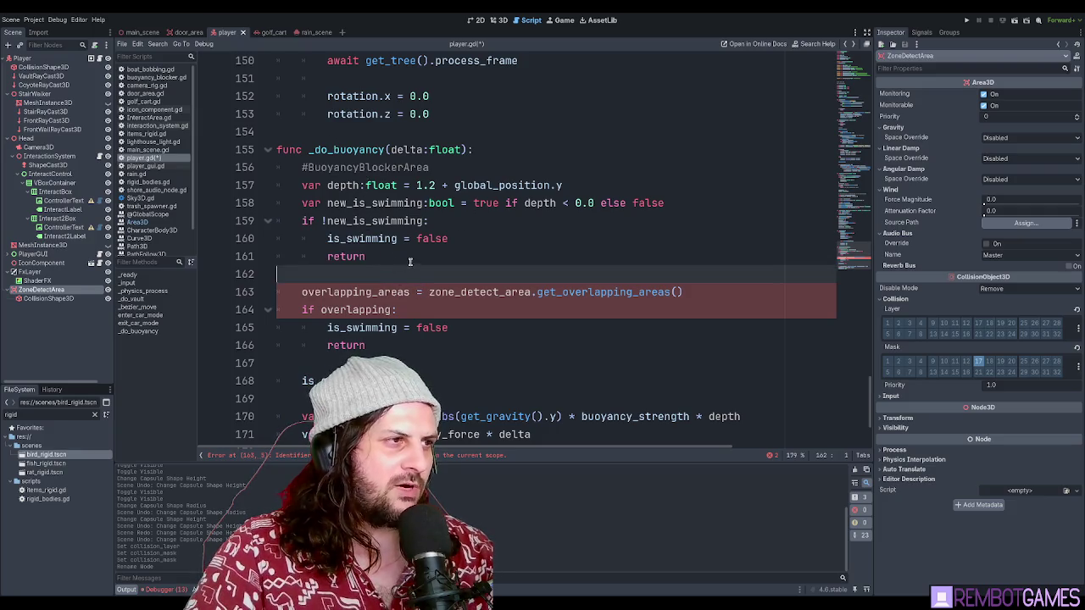
pyautogui.click(412, 256)
# - Trace new_is_swimming's use and leave a single empty line below the not-swimming branch
pyautogui.doubleClick(385, 220)
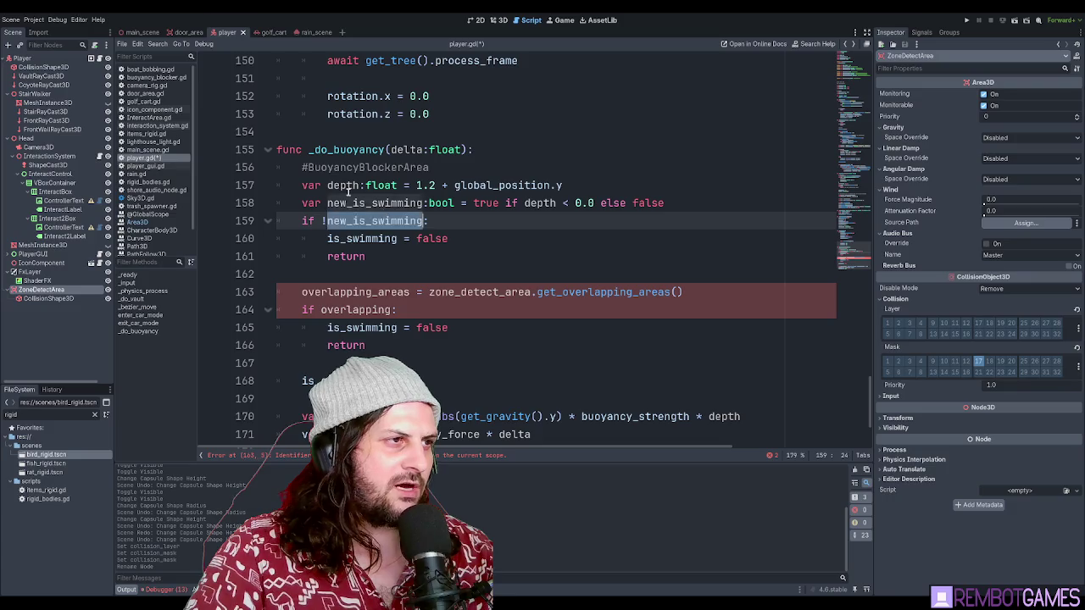
pyautogui.doubleClick(377, 202)
pyautogui.click(383, 220)
pyautogui.doubleClick(383, 221)
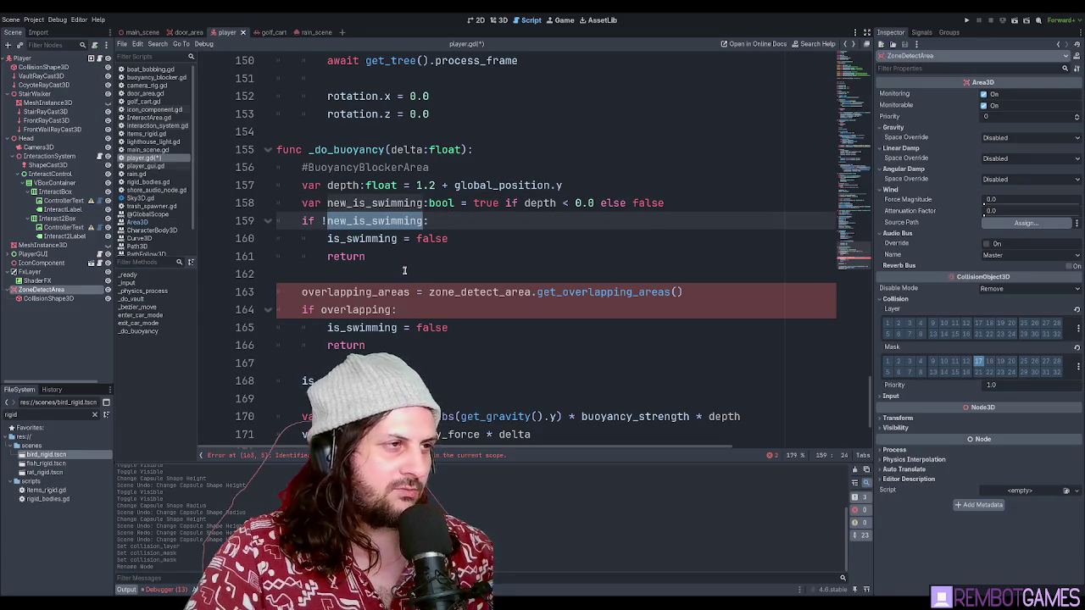
pyautogui.click(397, 263)
pyautogui.click(403, 273)
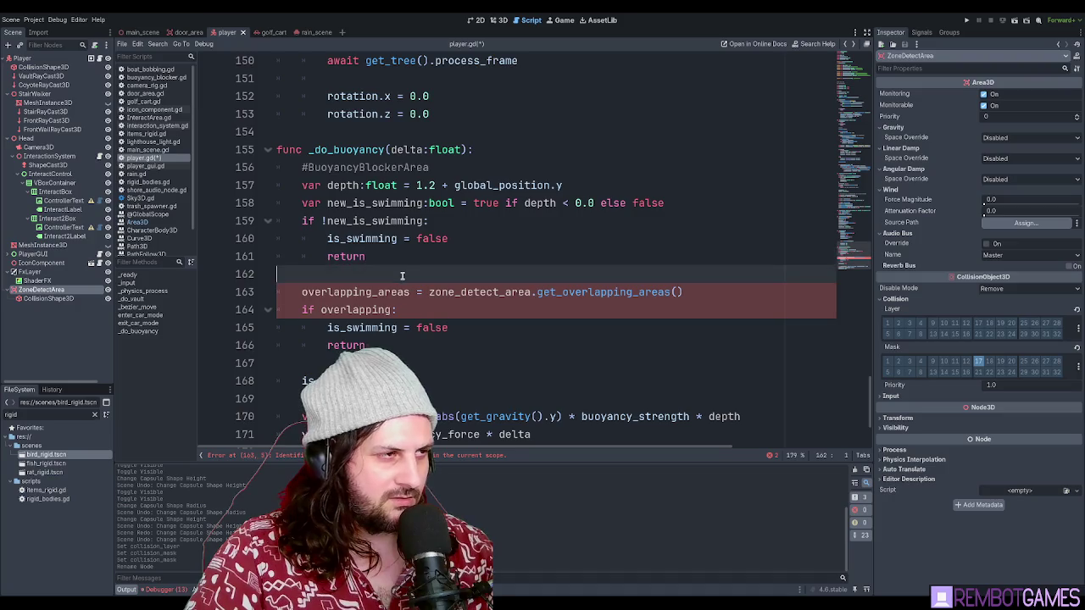
pyautogui.click(363, 201)
pyautogui.keyDown('alt'); pyautogui.click(366, 221); pyautogui.keyUp('alt')
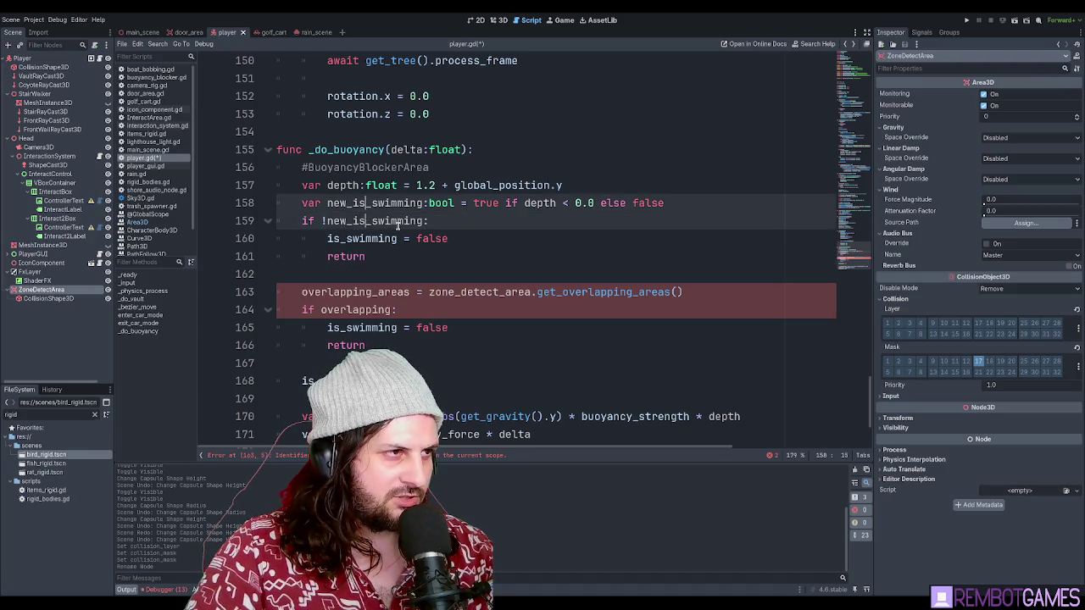
pyautogui.click(397, 260)
pyautogui.click(400, 274)
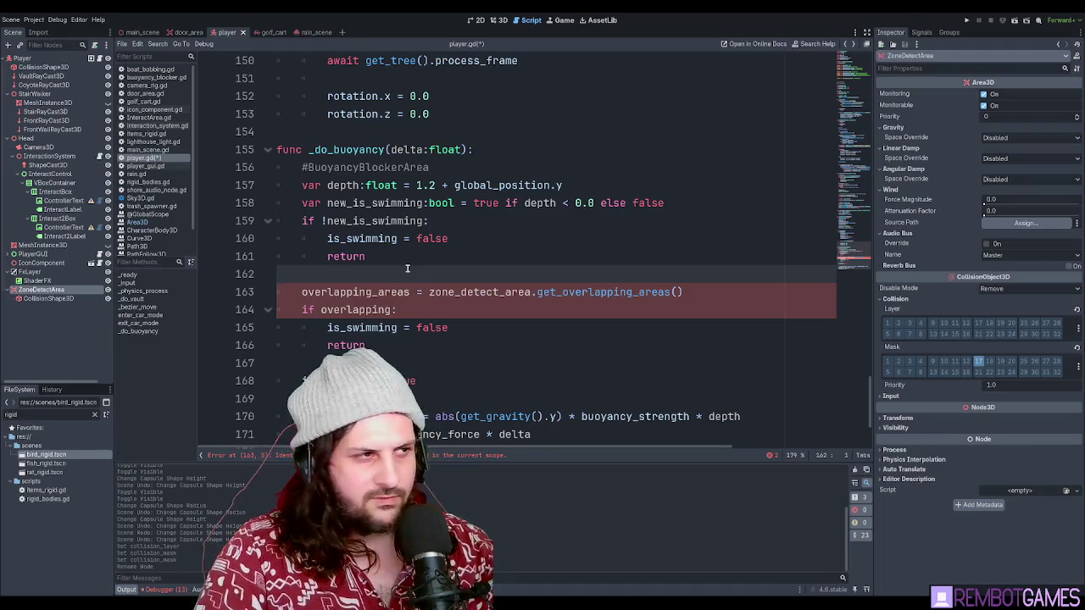
pyautogui.press('Tab')
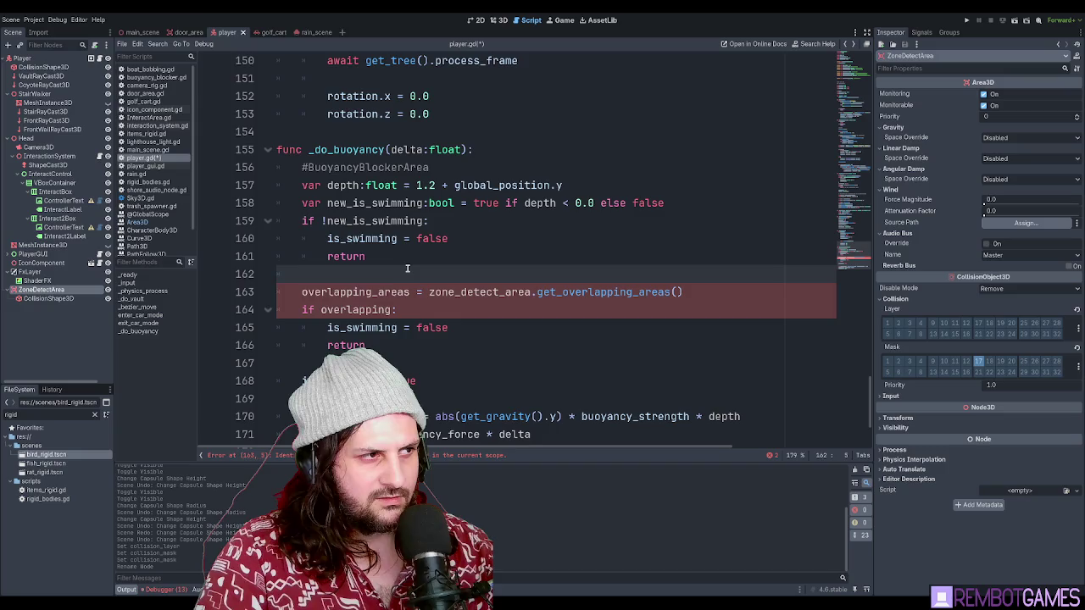
pyautogui.press('Return')
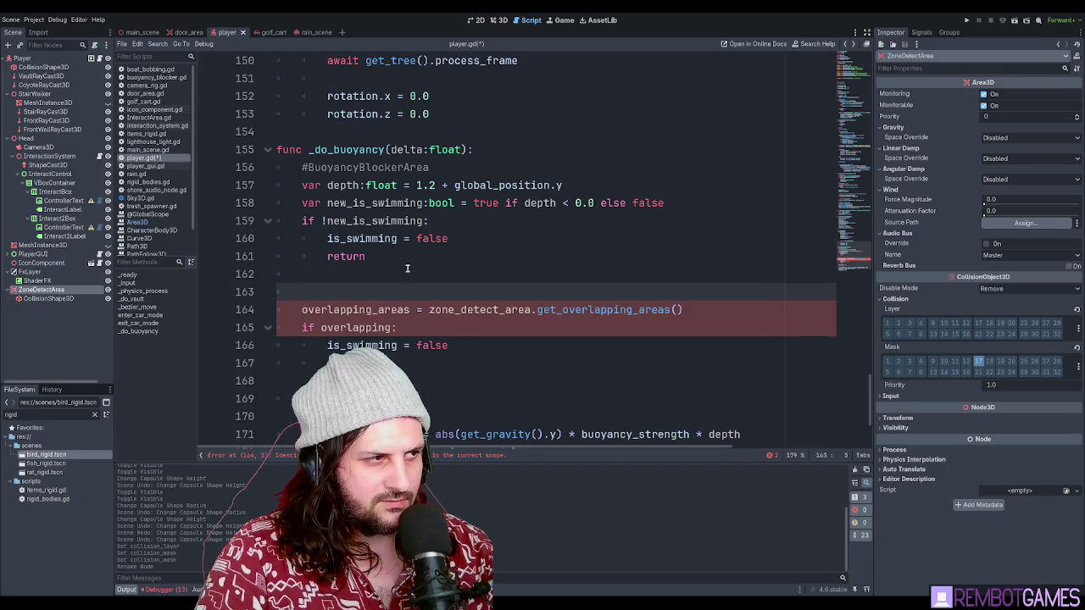
pyautogui.press('BackSpace')
pyautogui.press('BackSpace')
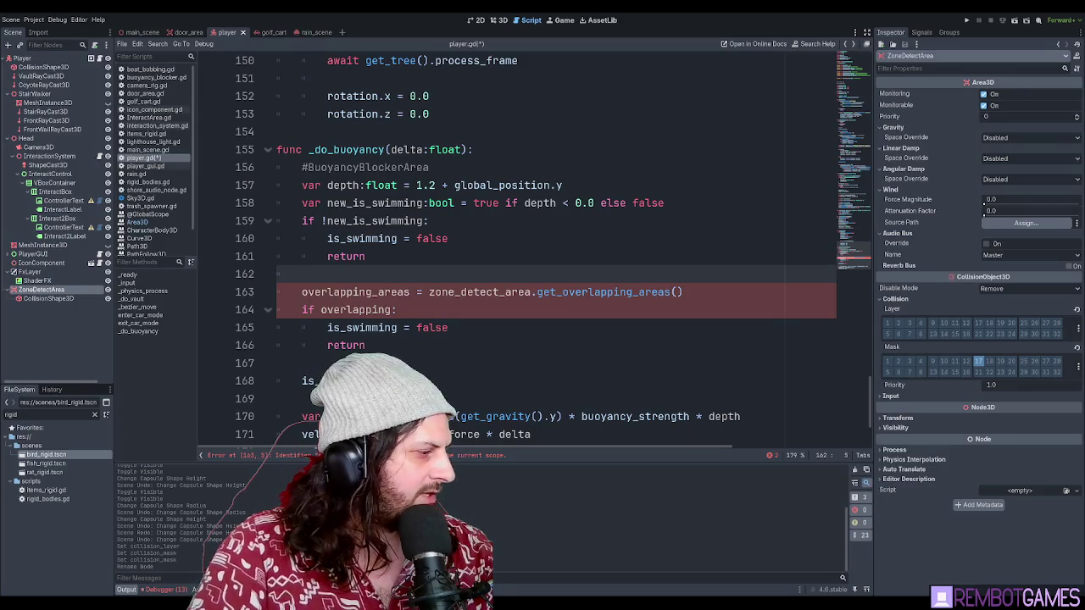
# - Move the caret to the start of the overlap lookup line on line 163
pyautogui.click(395, 258)
pyautogui.click(393, 270)
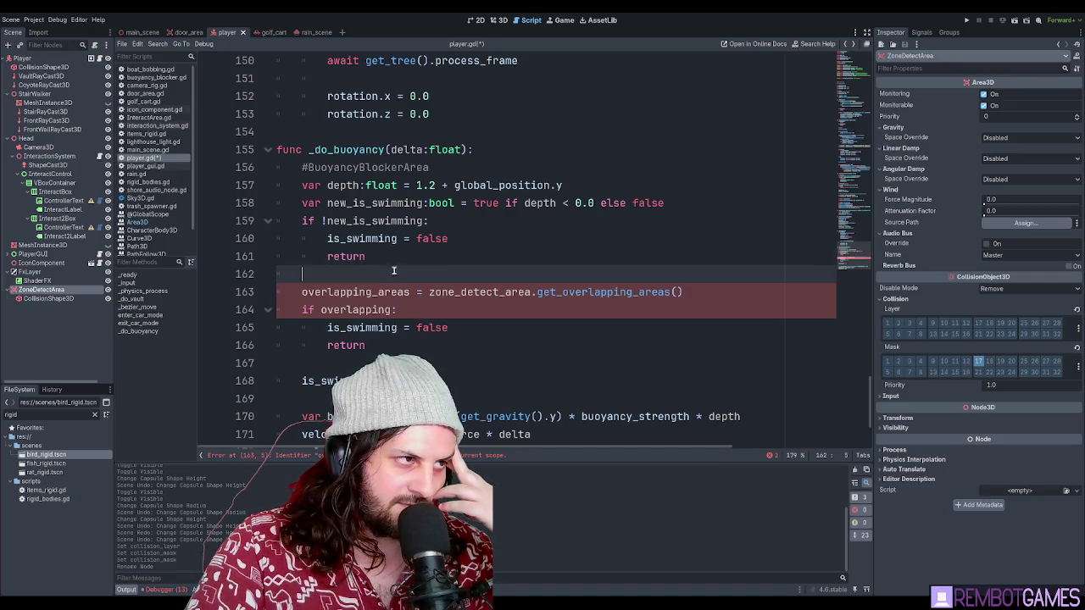
pyautogui.click(298, 292)
pyautogui.click(405, 259)
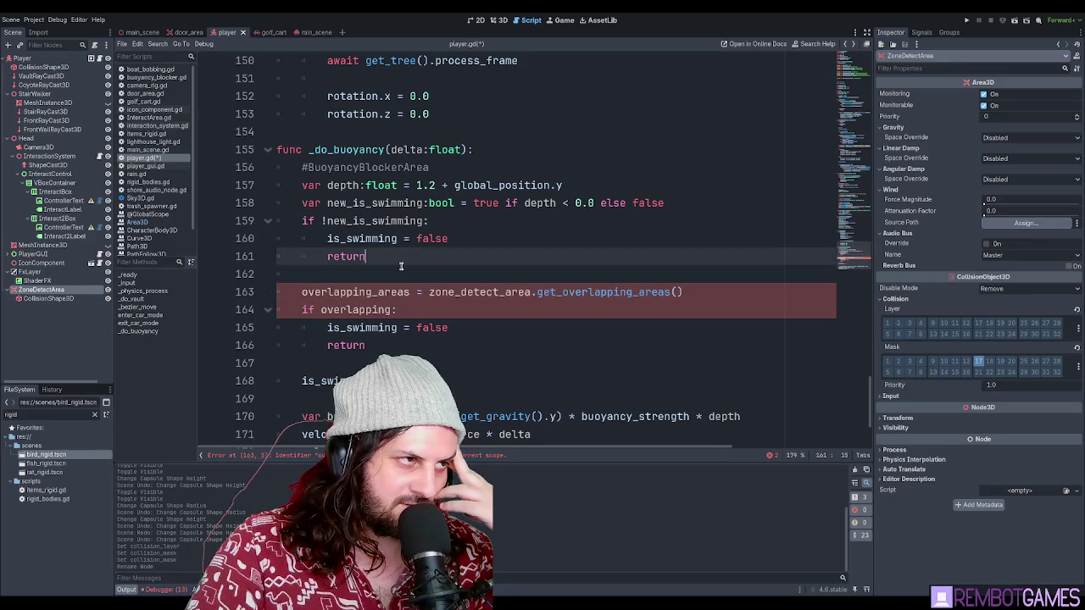
pyautogui.click(395, 271)
pyautogui.click(395, 259)
pyautogui.click(397, 271)
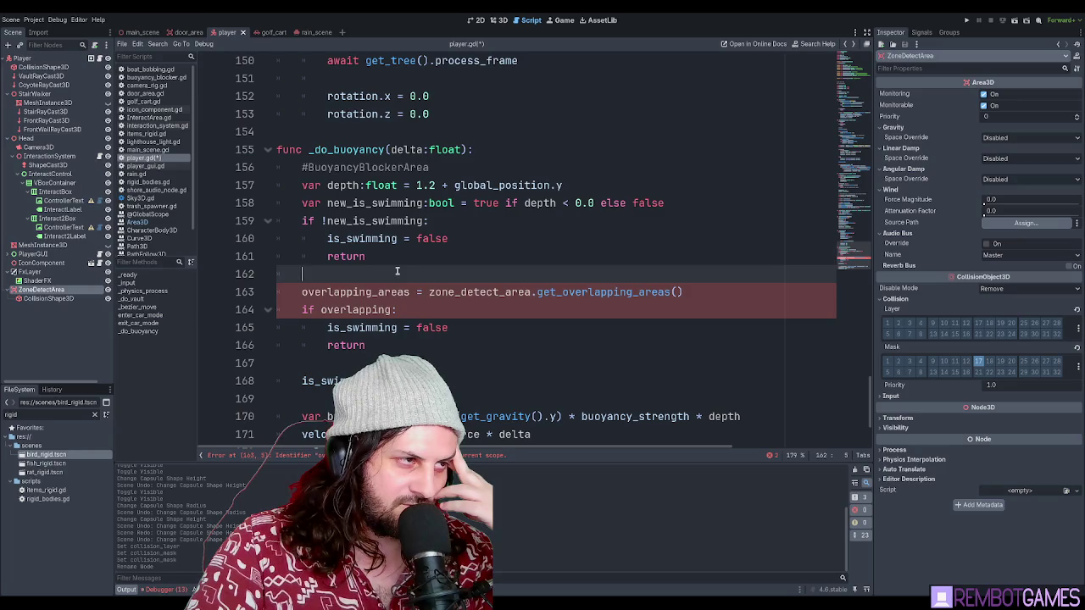
pyautogui.click(302, 291)
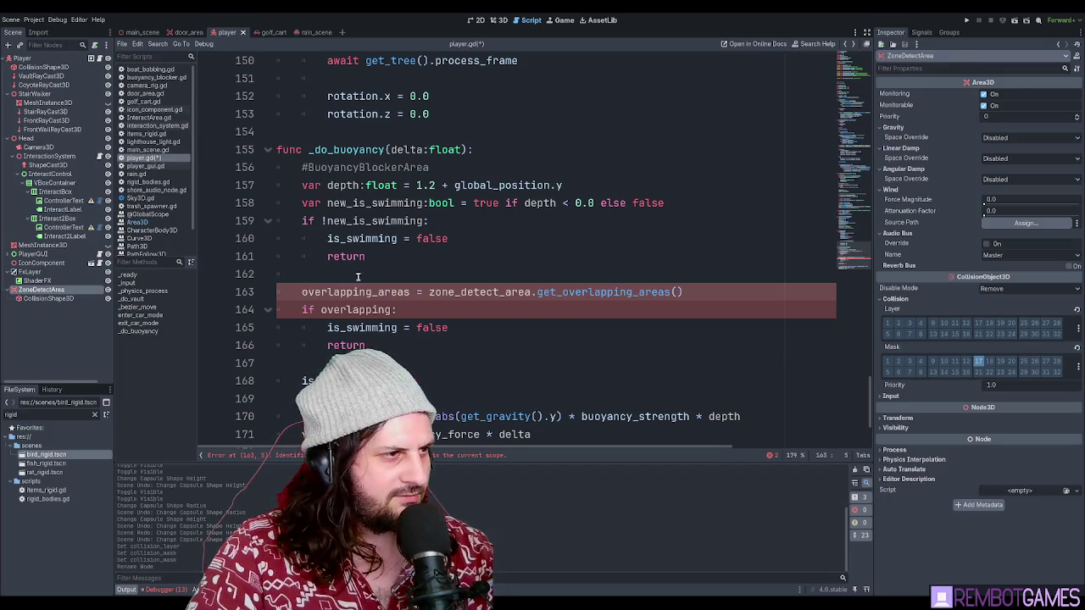
# - Fix the condition on line 164 to read 'if overlapping_areas:'
pyautogui.press('Down')
pyautogui.press('End')
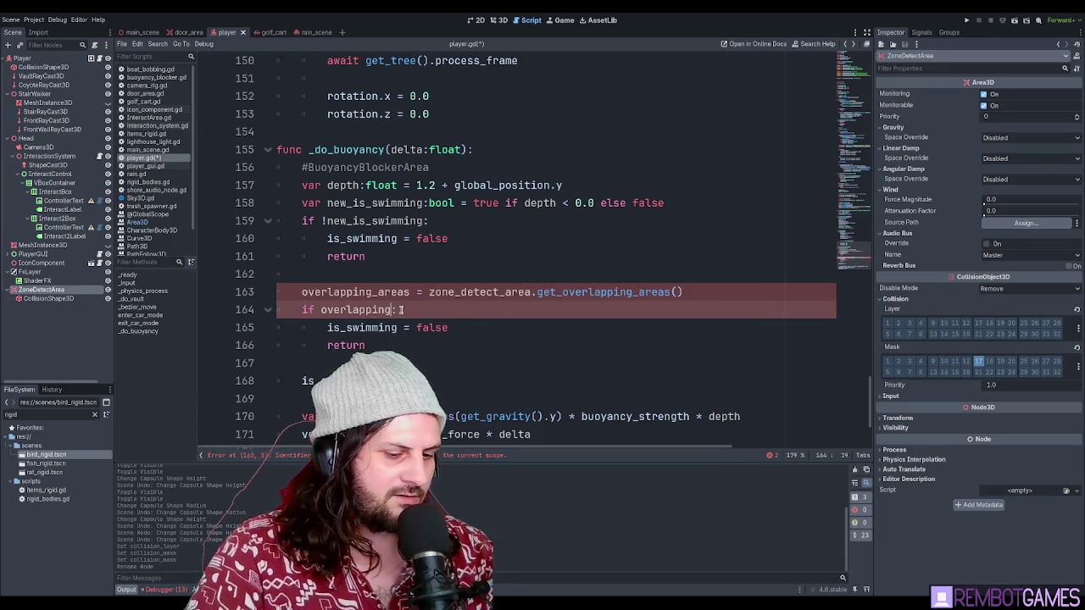
pyautogui.write('_areas')
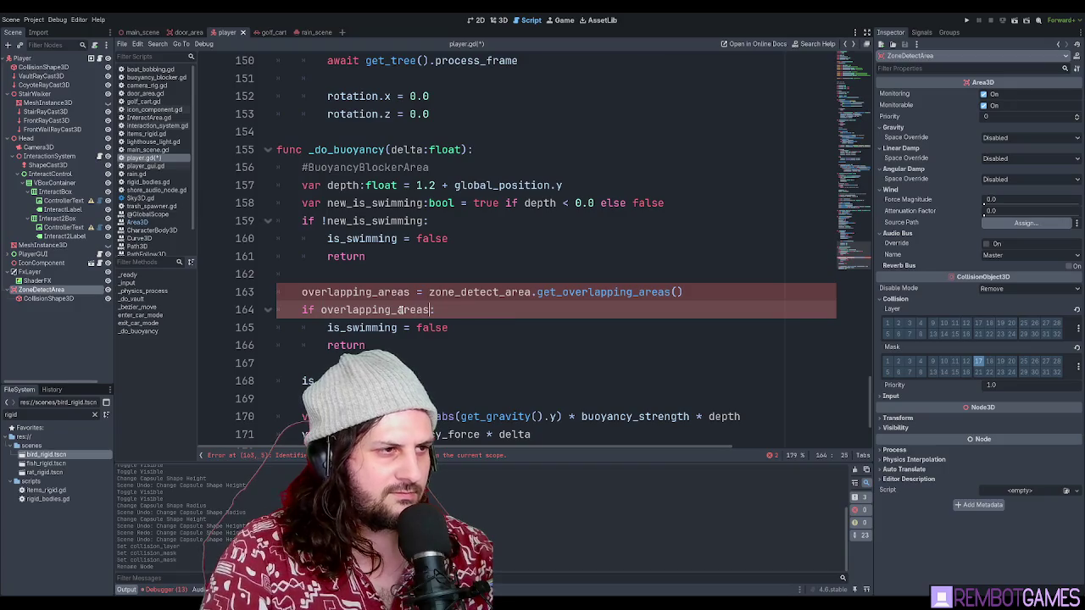
pyautogui.press('Down')
pyautogui.press('Down')
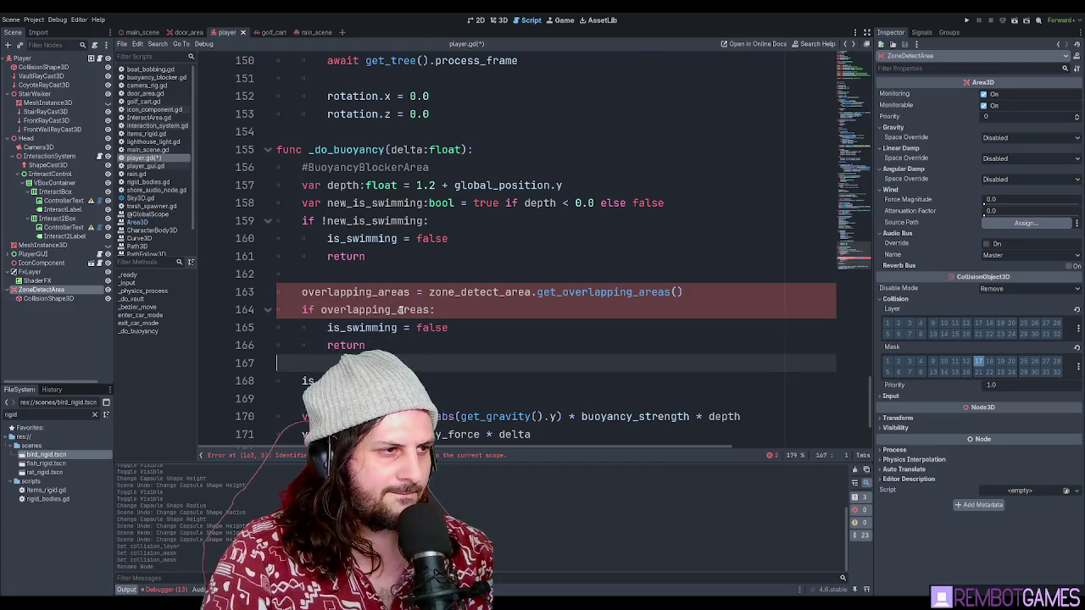
pyautogui.press('Up')
pyautogui.press('Up')
pyautogui.press('Up')
pyautogui.press('Down')
pyautogui.press('Down')
pyautogui.press('Up')
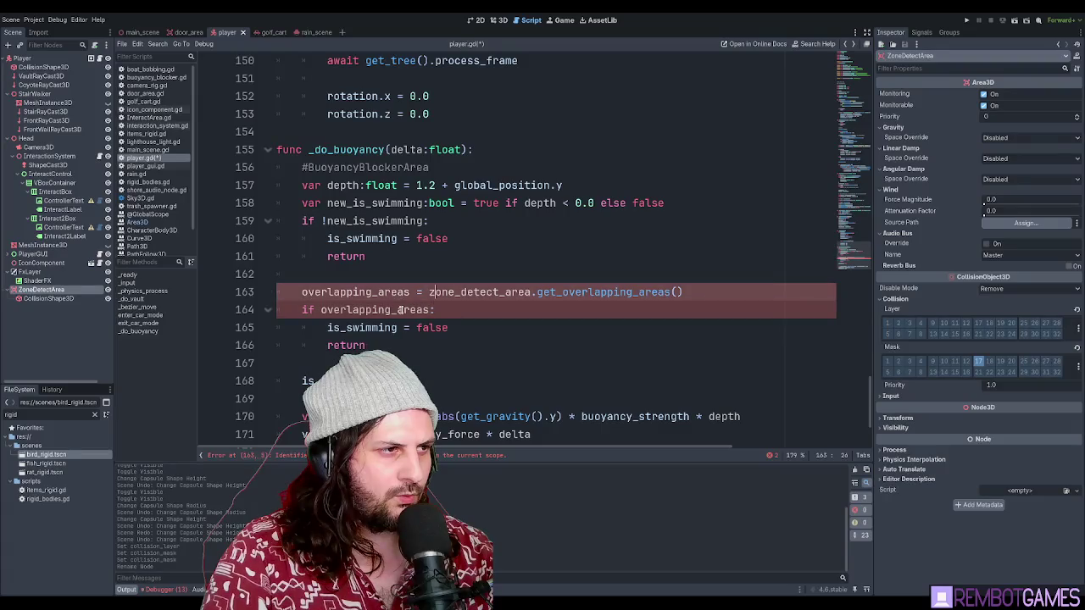
pyautogui.press('Left')
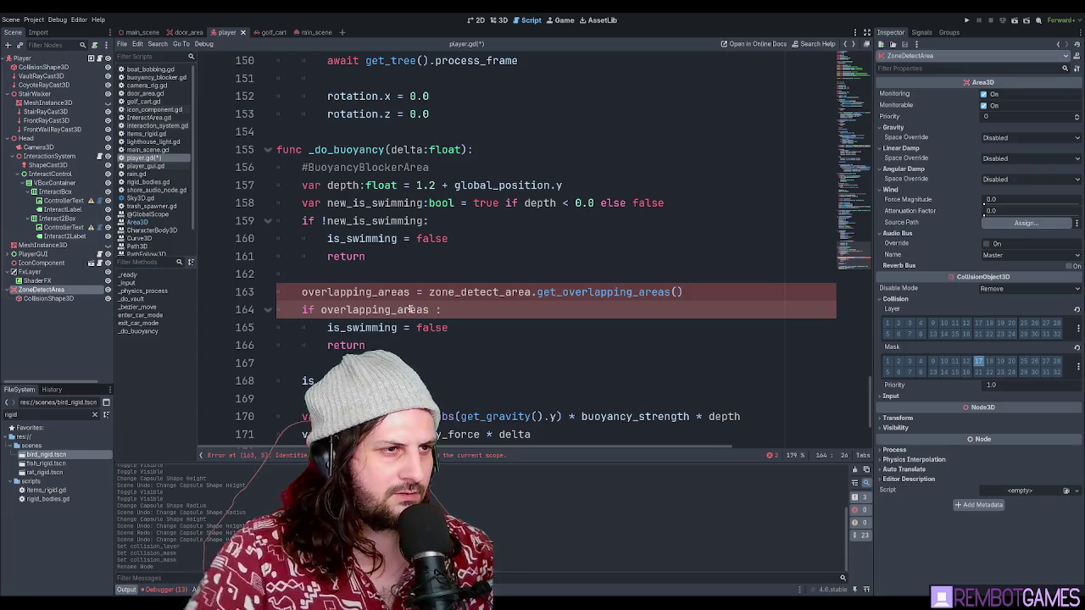
# - Declare line 163 as 'var overlapping_areas: Array[Area3D]' from zone_detect_area's overlapping areas
pyautogui.doubleClick(398, 292)
pyautogui.write('var overlapping_areas')
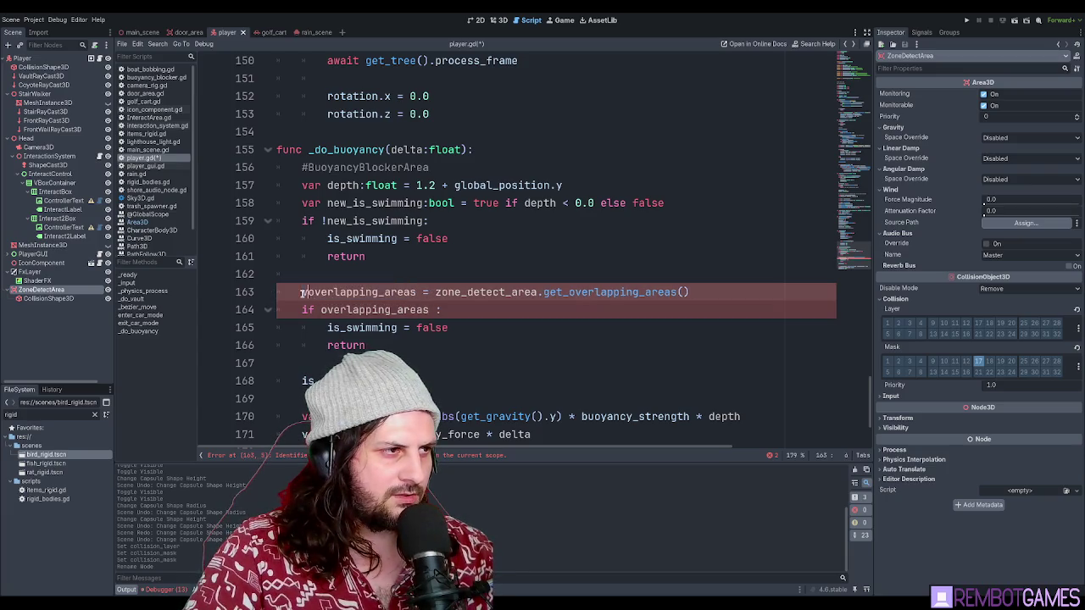
pyautogui.write(': = zone_detect_')
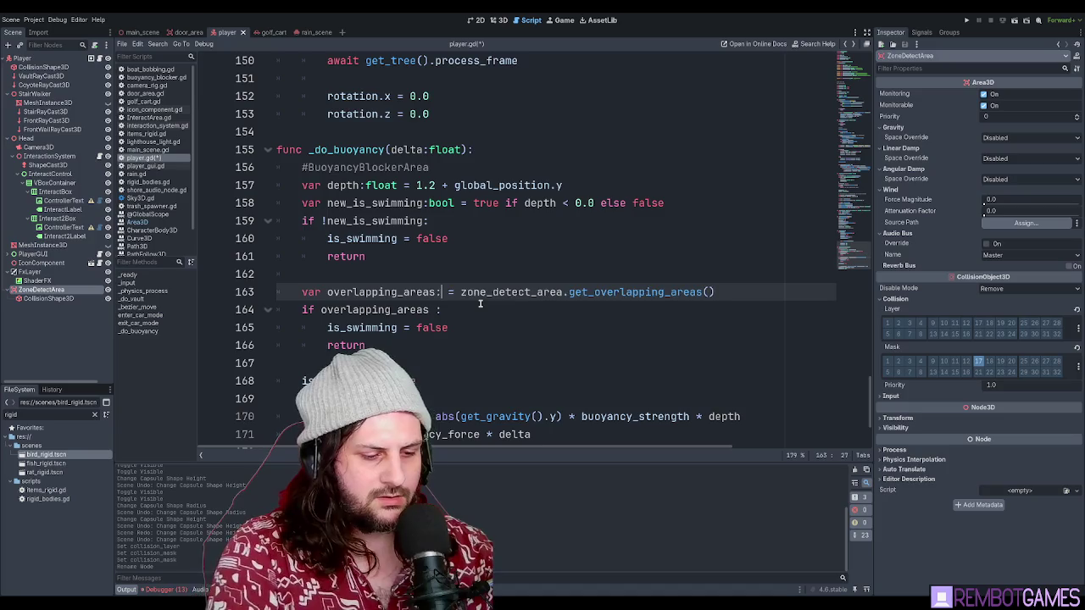
pyautogui.write('ar')
pyautogui.press('BackSpace')
pyautogui.press('BackSpace')
pyautogui.write('Array[Area')
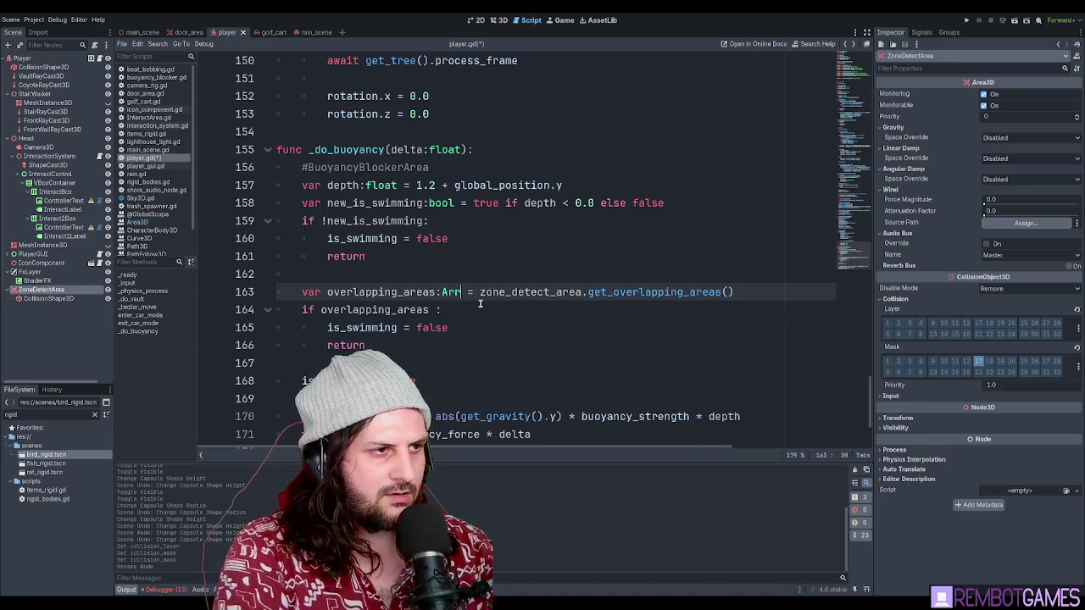
pyautogui.write('3D')
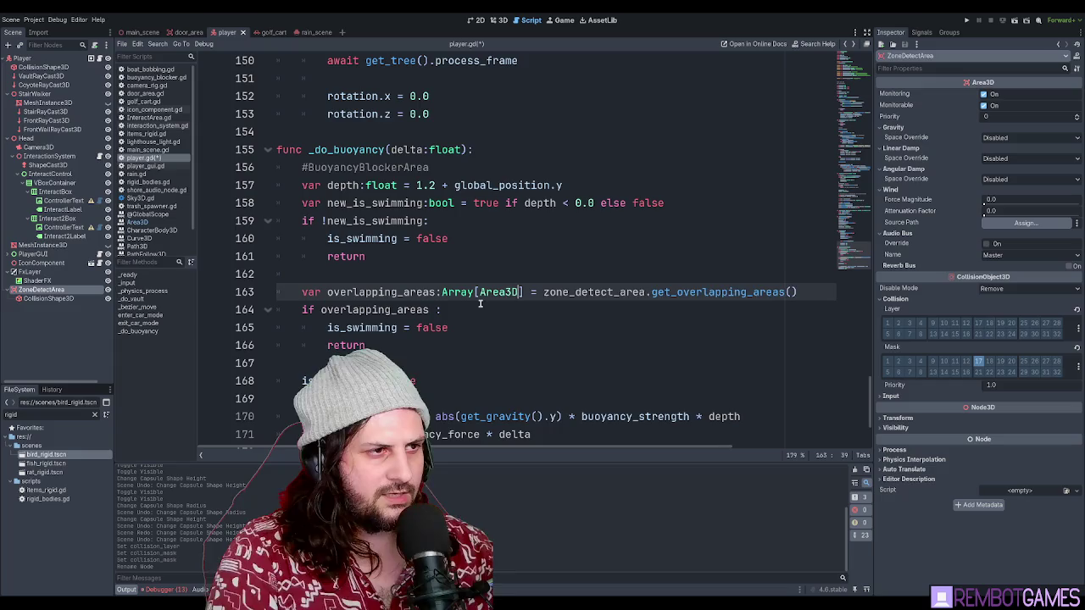
pyautogui.click(475, 306)
pyautogui.click(592, 293)
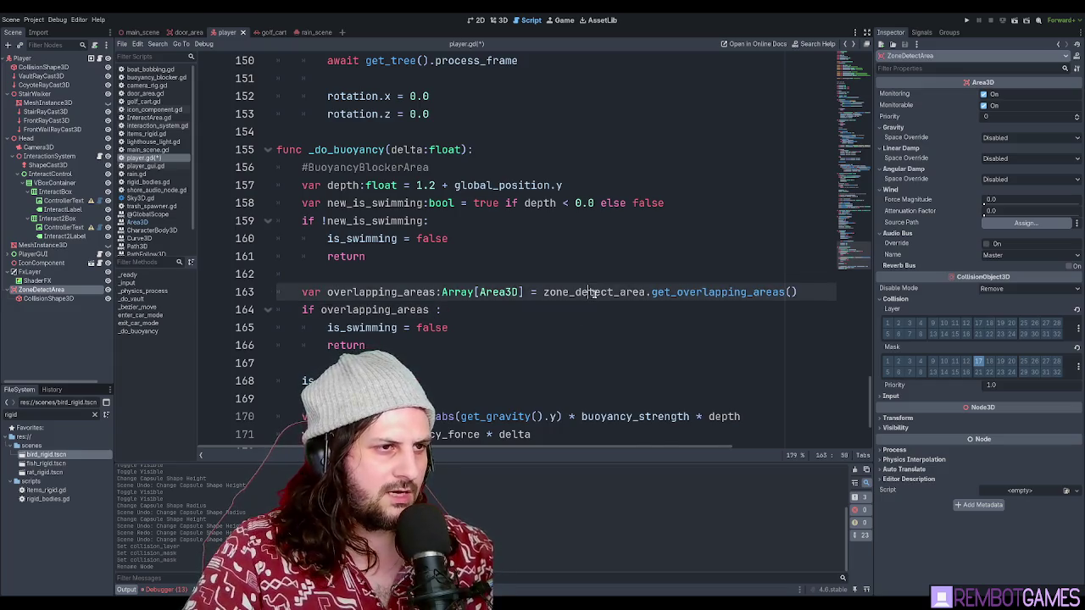
pyautogui.click(569, 294)
pyautogui.click(437, 310)
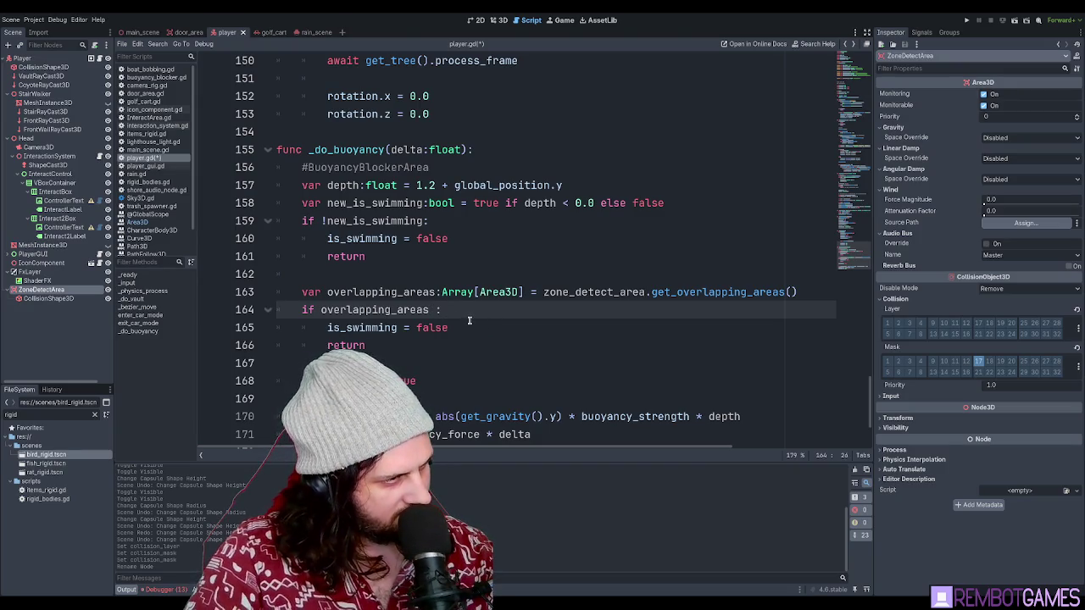
# - Nest 'for x in overlapping_areas:' with 'if x is BuoyancyBlockerArea:' inside the overlap check
pyautogui.press('BackSpace')
pyautogui.press('BackSpace')
pyautogui.write(':')
pyautogui.press('Return')
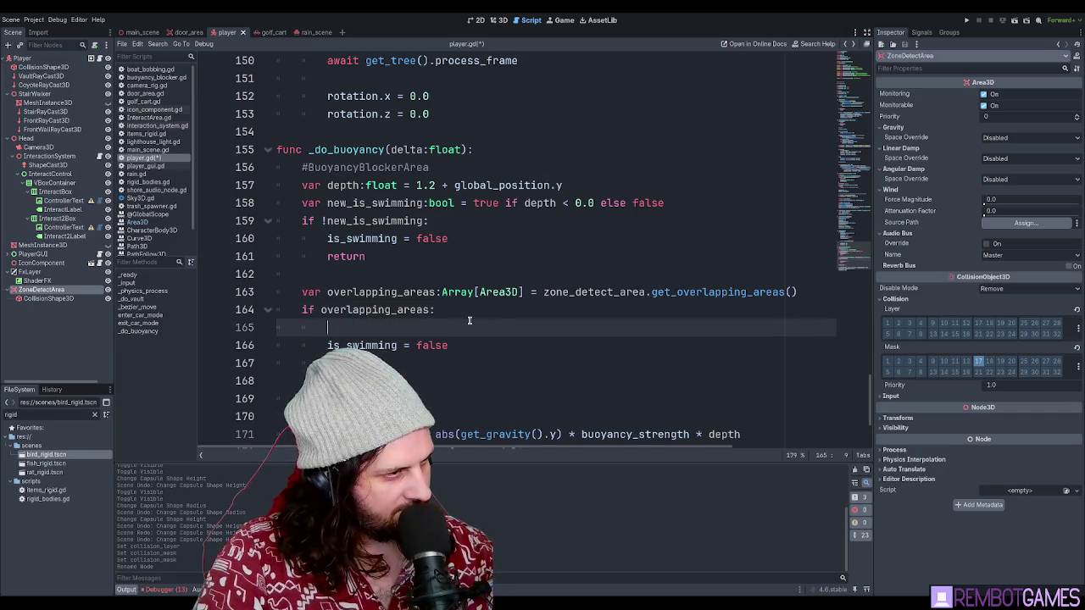
pyautogui.write('for ')
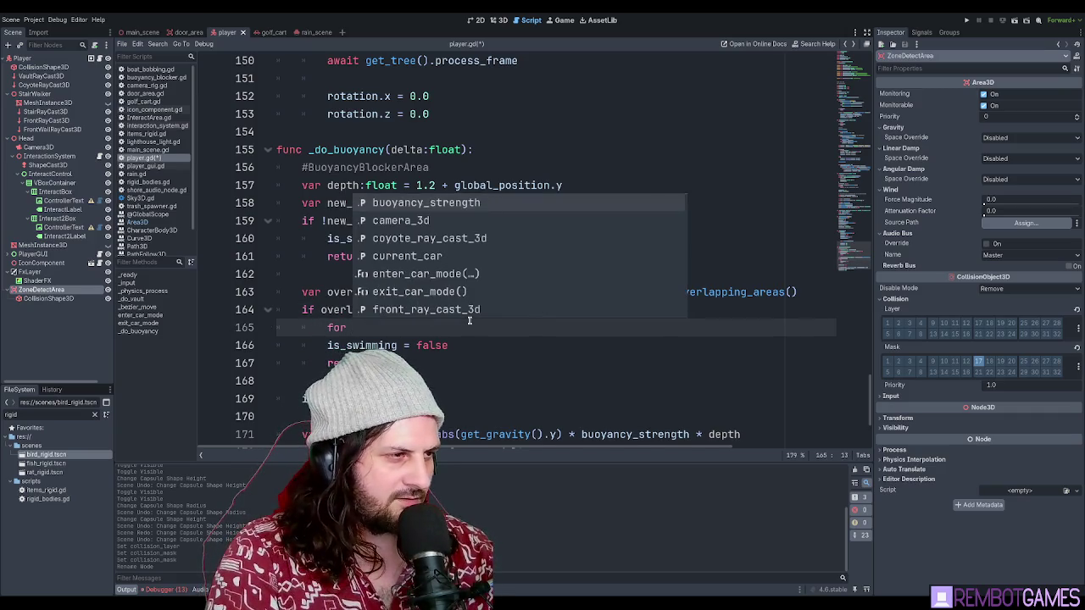
pyautogui.write('x in overlapping_areas:')
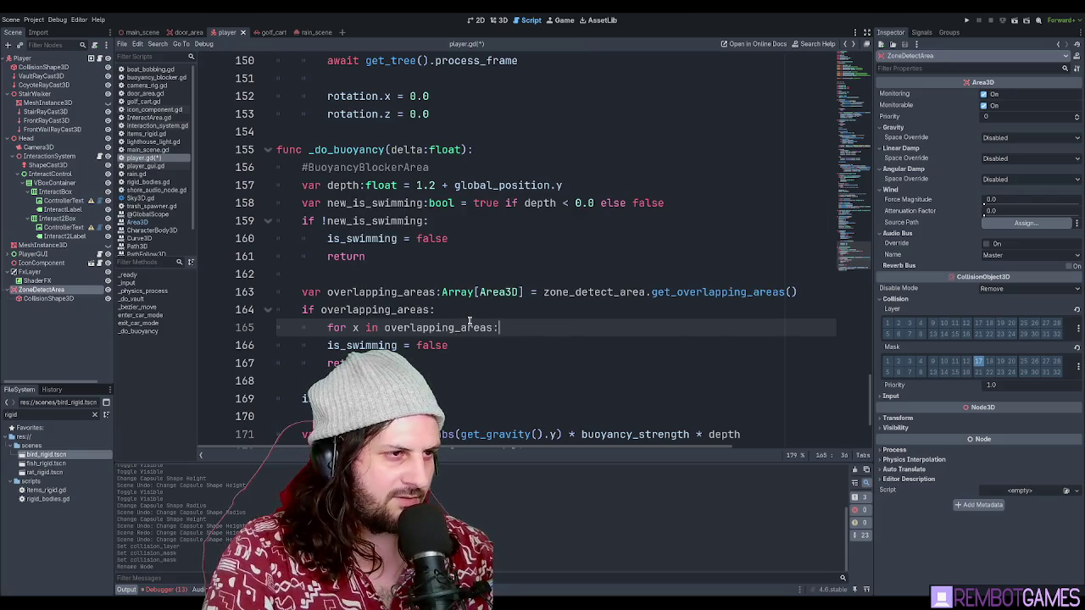
pyautogui.press('Return')
pyautogui.write('if x is')
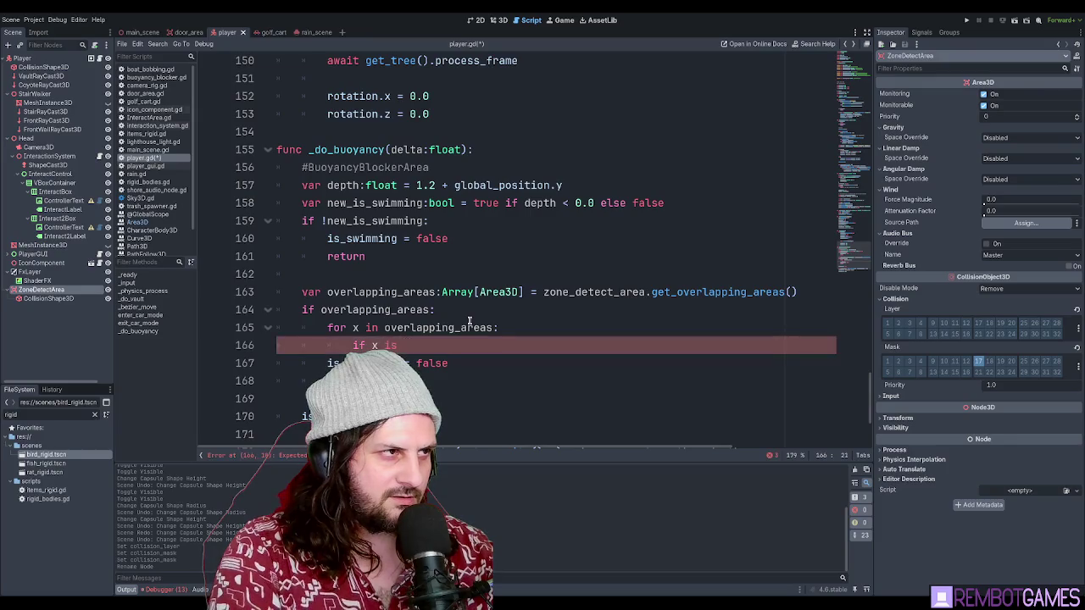
pyautogui.write('Bu')
pyautogui.press('Return')
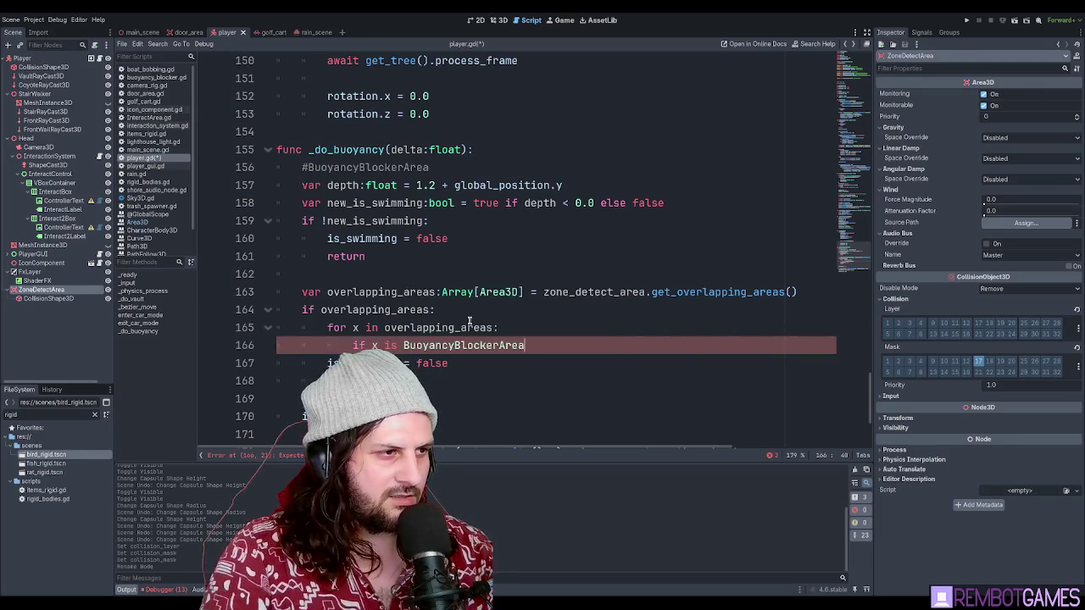
pyautogui.write(':')
# - Indent 'is_swimming = false' under the BuoyancyBlockerArea check and follow it with return
pyautogui.press('Down')
pyautogui.press('Tab')
pyautogui.press('Down')
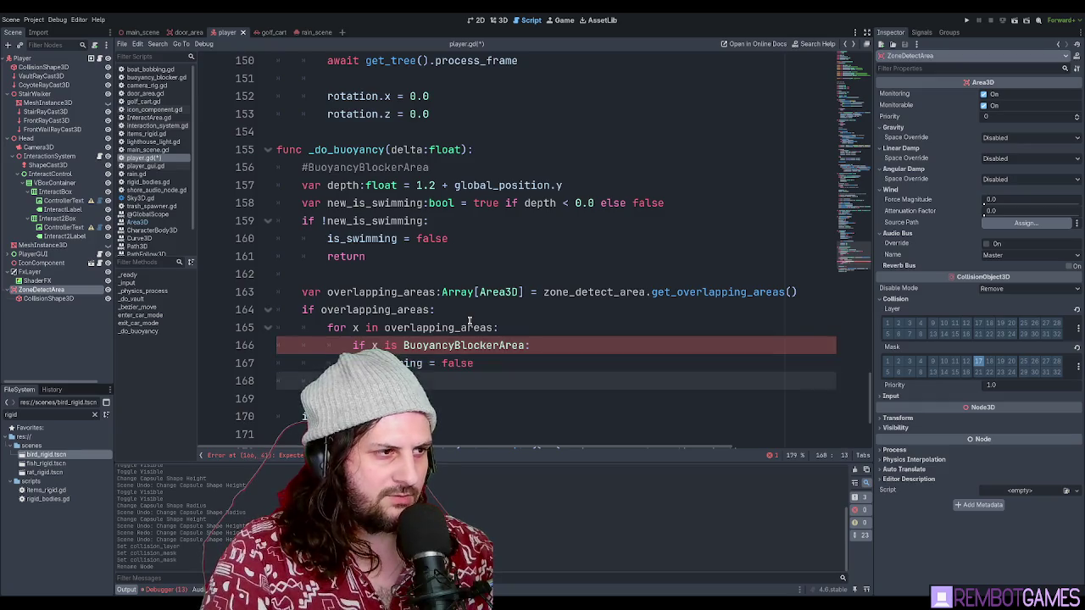
pyautogui.press('Up')
pyautogui.press('Tab')
pyautogui.press('Down')
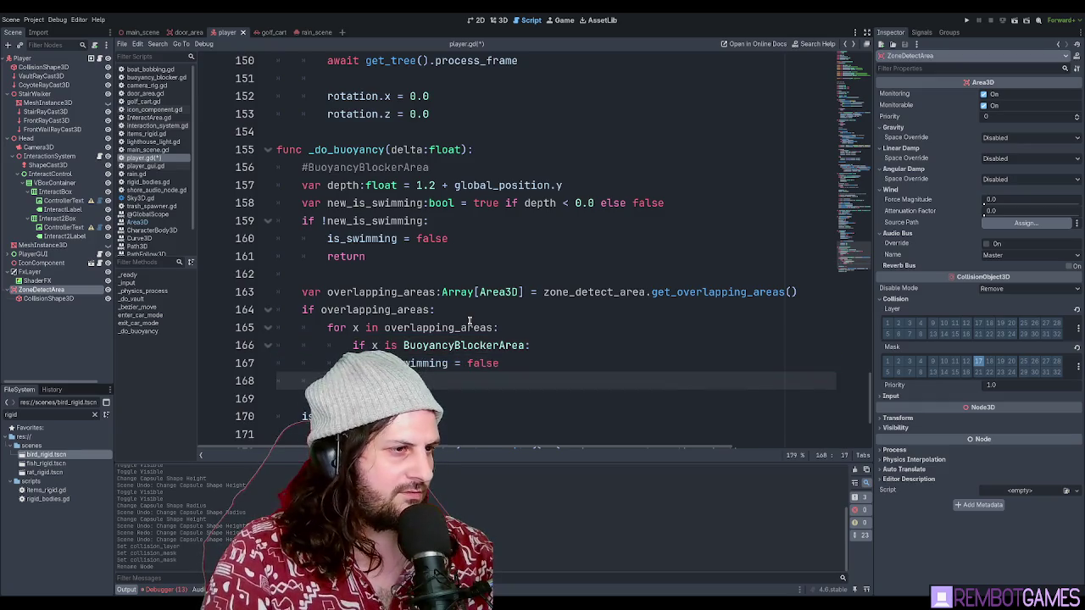
pyautogui.write('return')
# - Save player.gd, remove the extra blank line before 'is_swimming = true', and run the game with F5
pyautogui.hotkey('ctrl', 's')
pyautogui.click(430, 363)
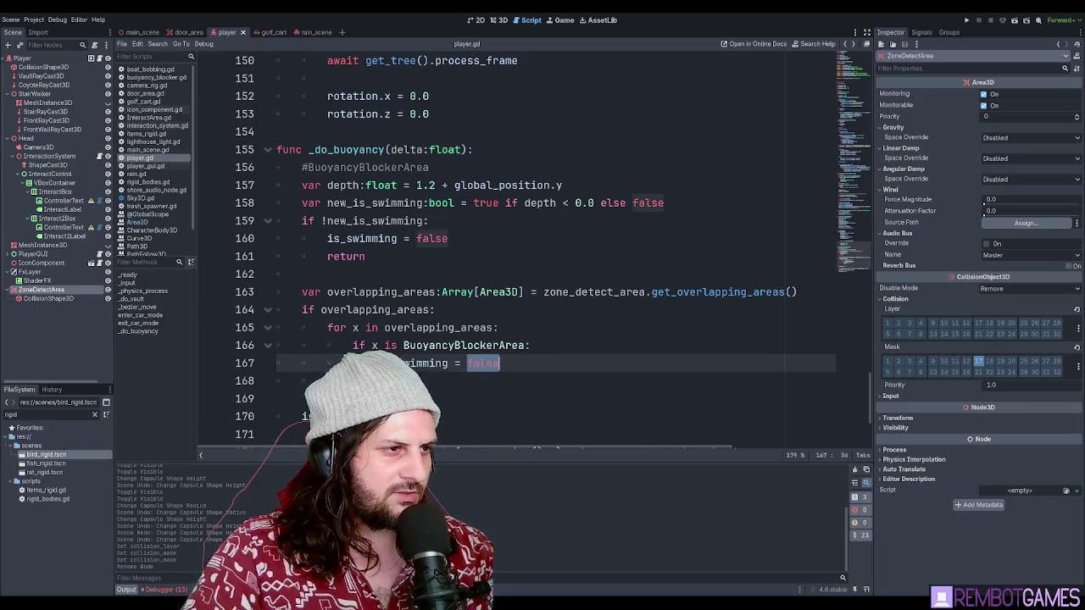
pyautogui.press('Down')
pyautogui.press('Down')
pyautogui.scroll(-2, 430, 363)
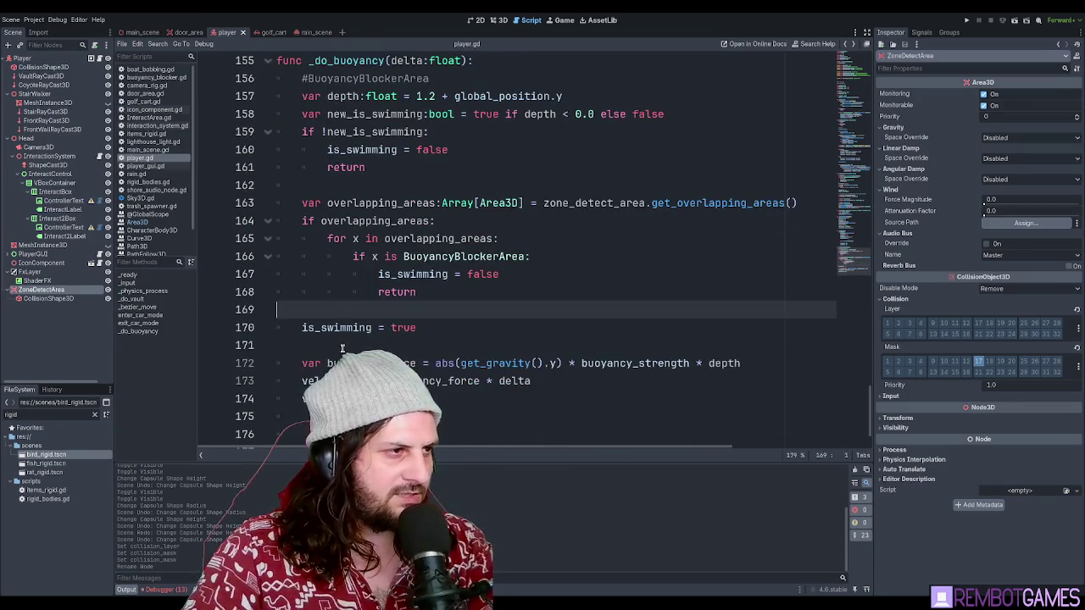
pyautogui.press('Down')
pyautogui.press('Down')
pyautogui.press('BackSpace')
pyautogui.click(353, 311)
pyautogui.moveTo(516, 343)
pyautogui.mouseDown()
pyautogui.moveTo(534, 365)
pyautogui.moveTo(434, 327)
pyautogui.mouseUp()
pyautogui.click(433, 312)
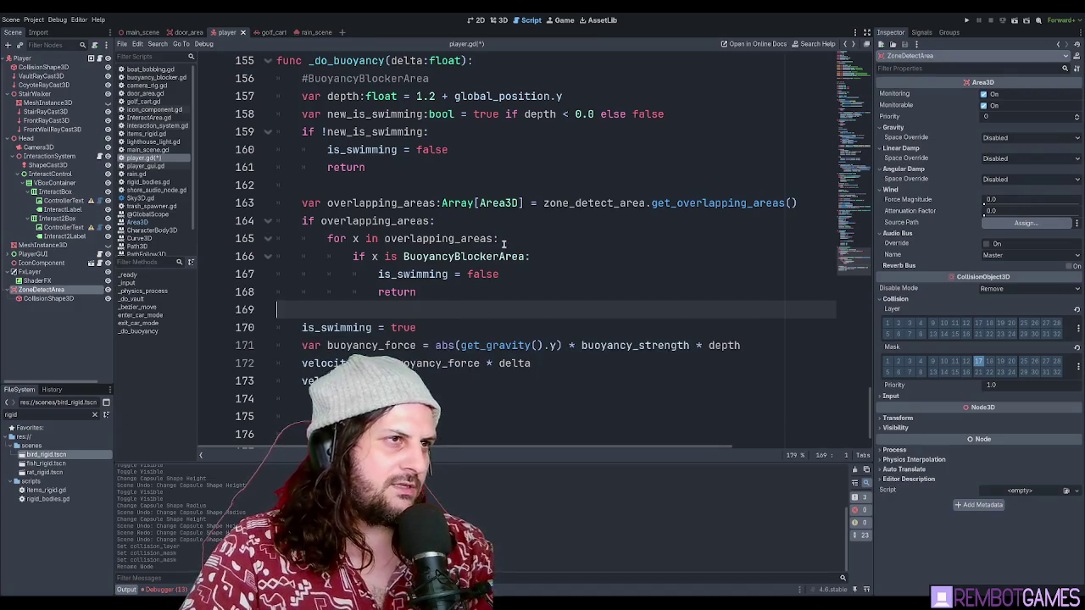
pyautogui.press('F5')
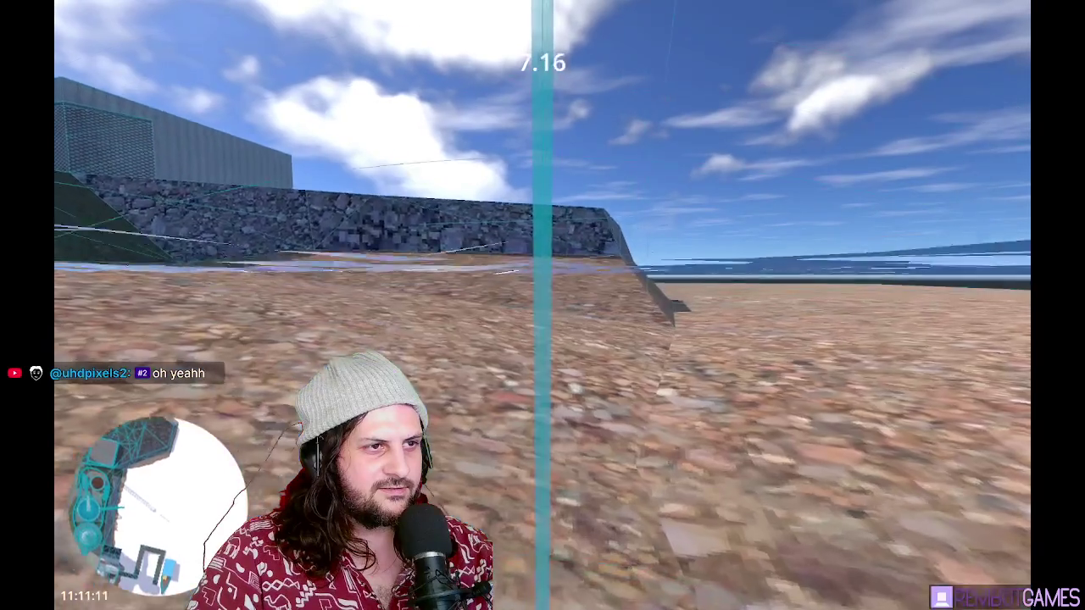
# - End the swimming play-test and return to the editor
pyautogui.press('Escape')
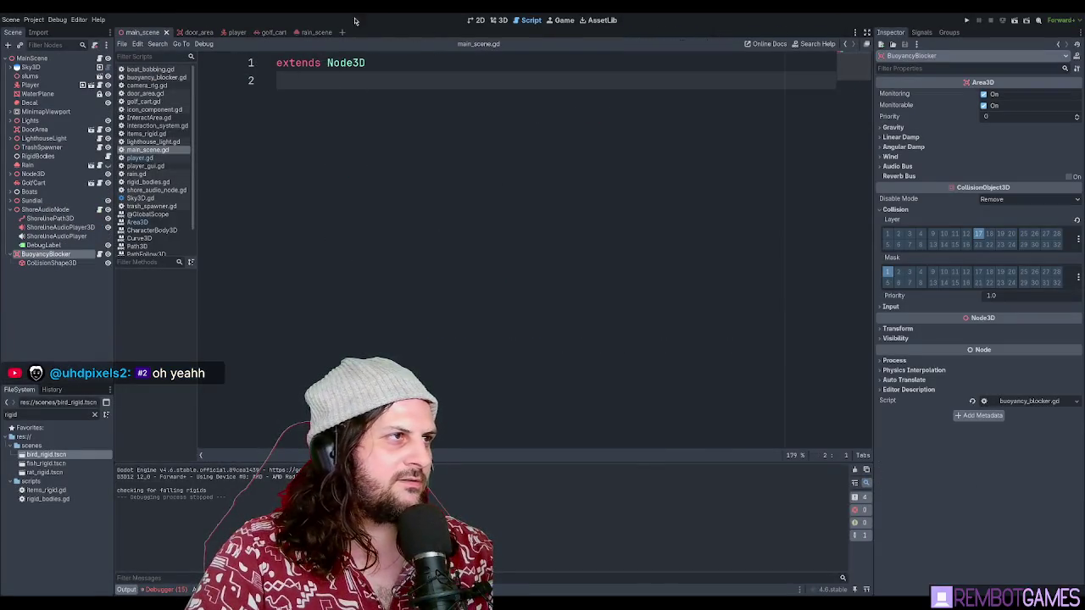
# - In the 3D view, stretch BuoyancyBlocker's CollisionShape3D box over the harbor water, then save and run with F5
pyautogui.click(504, 20)
pyautogui.click(581, 270)
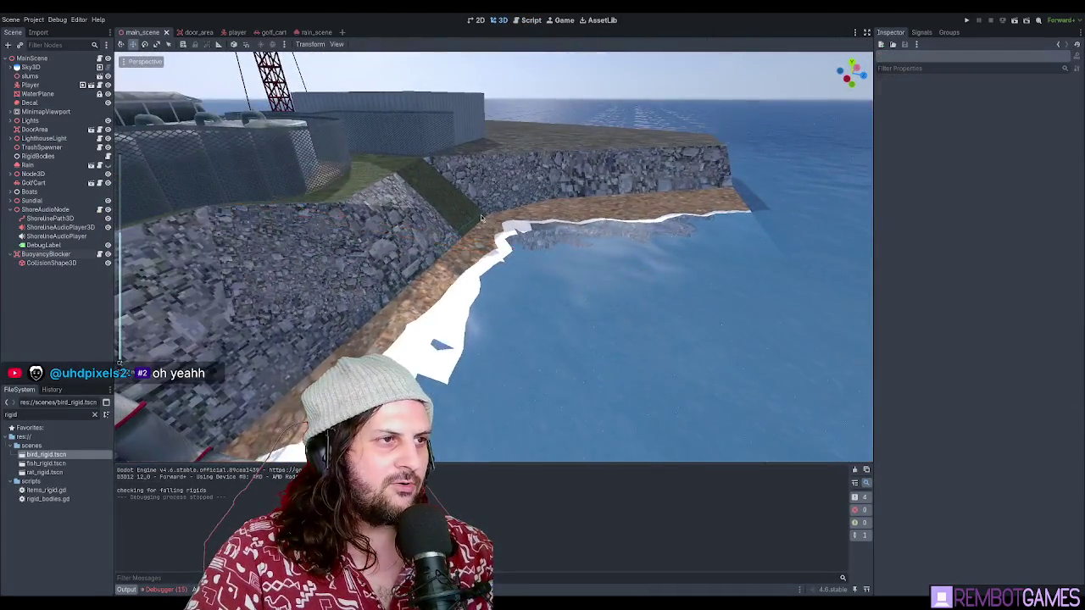
pyautogui.moveTo(542, 246); pyautogui.dragTo(503, 218)
pyautogui.click(502, 218)
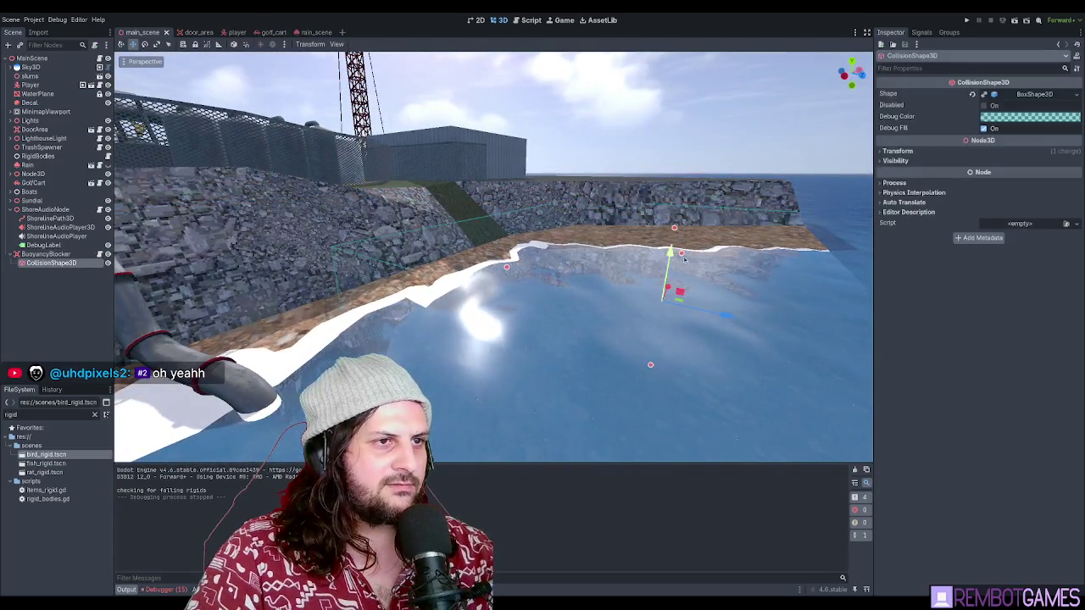
pyautogui.moveTo(553, 310); pyautogui.dragTo(624, 281)
pyautogui.press('F5')
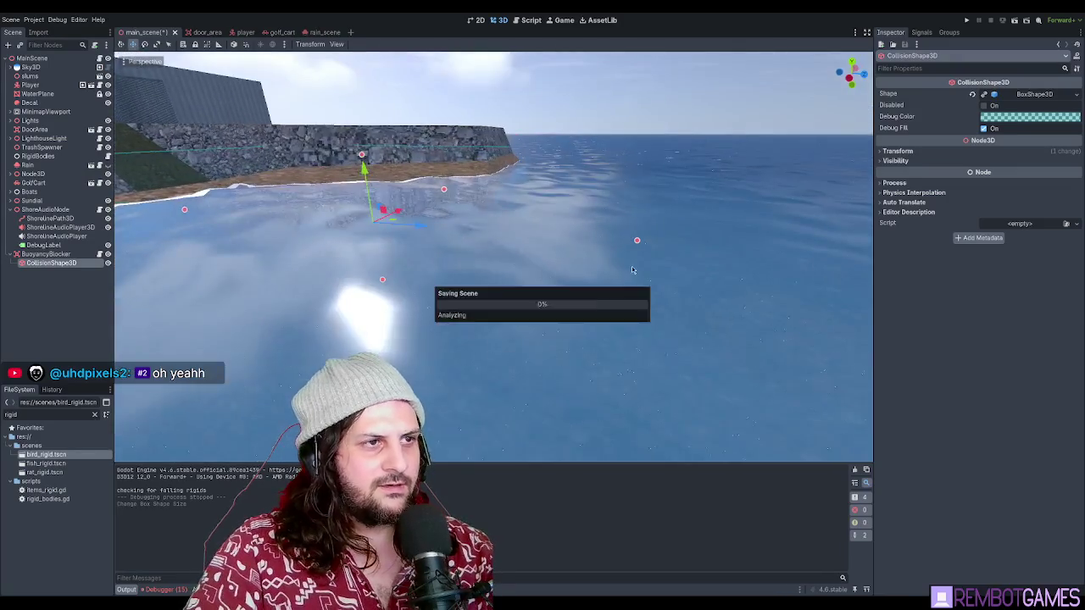